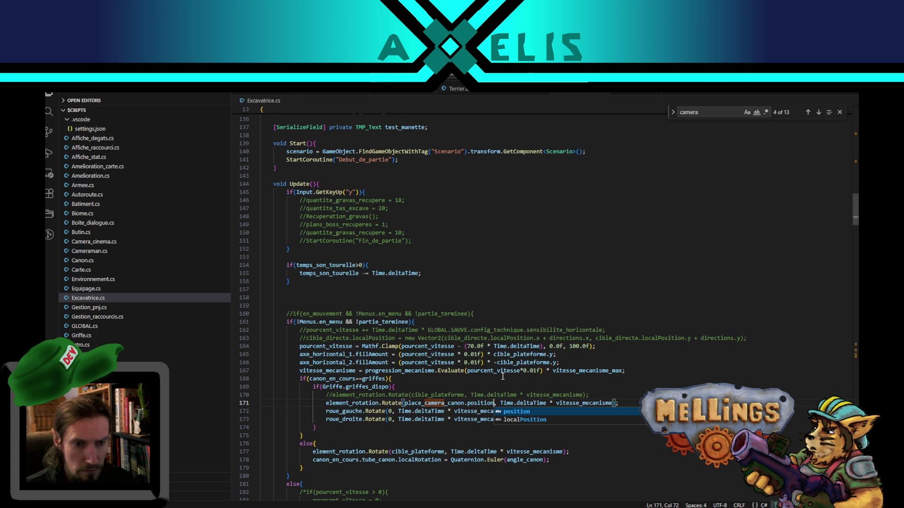
- On line 171, change place_camera_canon.position to place_camera_canon.rotation in the Rotate call
{"action": "key", "text": "BackSpace"}
{"action": "key", "text": "BackSpace"}
{"action": "key", "text": "BackSpace"}
{"action": "type", "text": "rotation"}
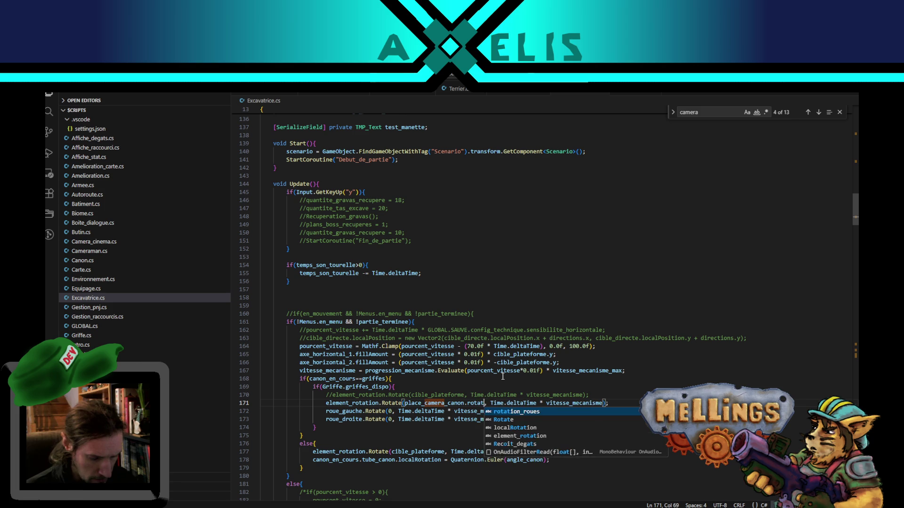
{"action": "scroll", "coordinate": [488, 390], "scroll_direction": "down", "scroll_amount": 3}
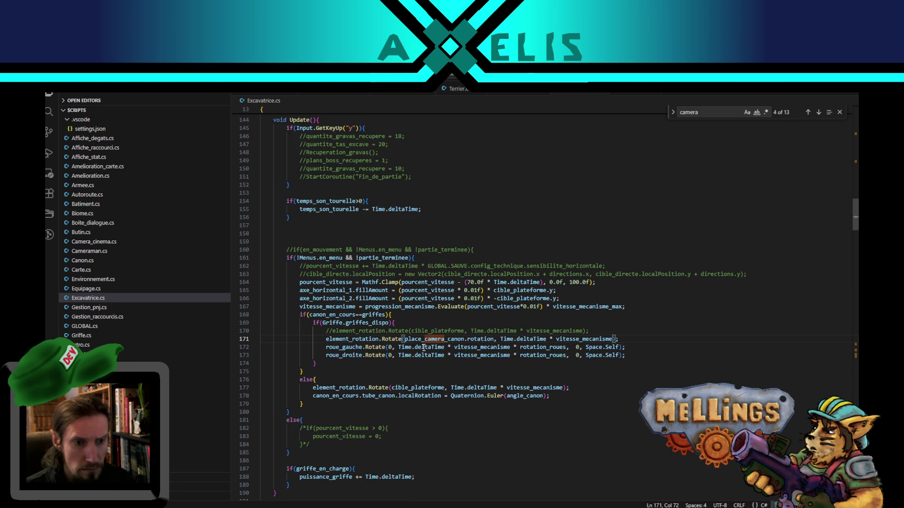
- Duplicate the line 177 Rotate call, comment out the original, and use place_camera_canon.rotation instead of cible_plateforme in the copy
{"action": "double_click", "coordinate": [434, 332]}
{"action": "scroll", "coordinate": [434, 376], "scroll_direction": "down", "scroll_amount": 3}
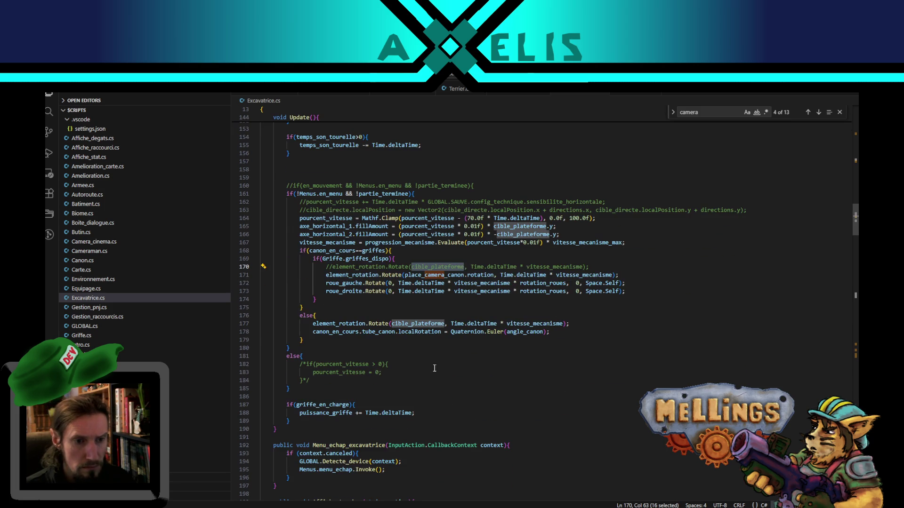
{"action": "left_click", "coordinate": [395, 325]}
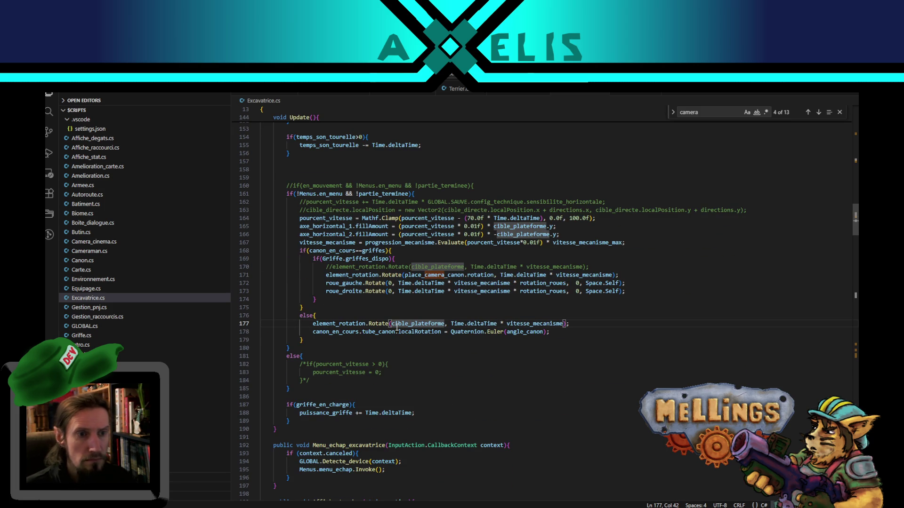
{"action": "key", "text": "shift+alt+Up"}
{"action": "key", "text": "Home"}
{"action": "type", "text": "//"}
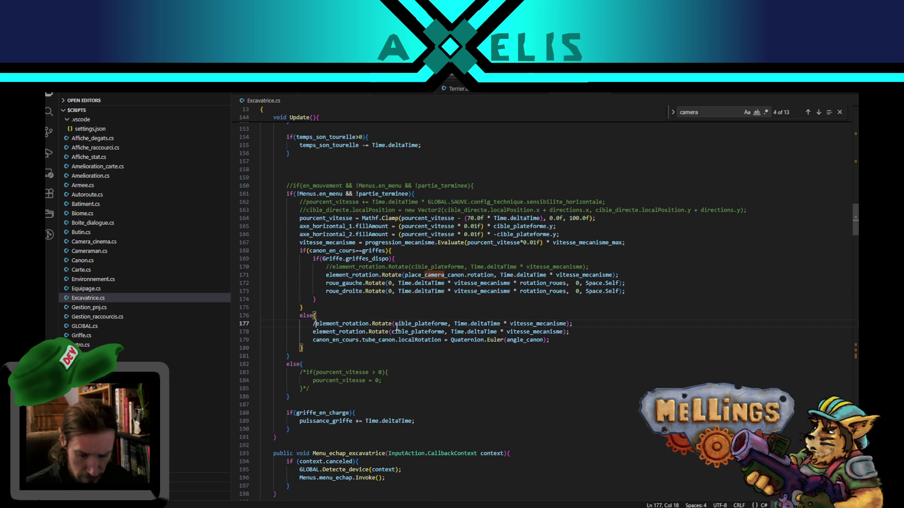
{"action": "double_click", "coordinate": [404, 331]}
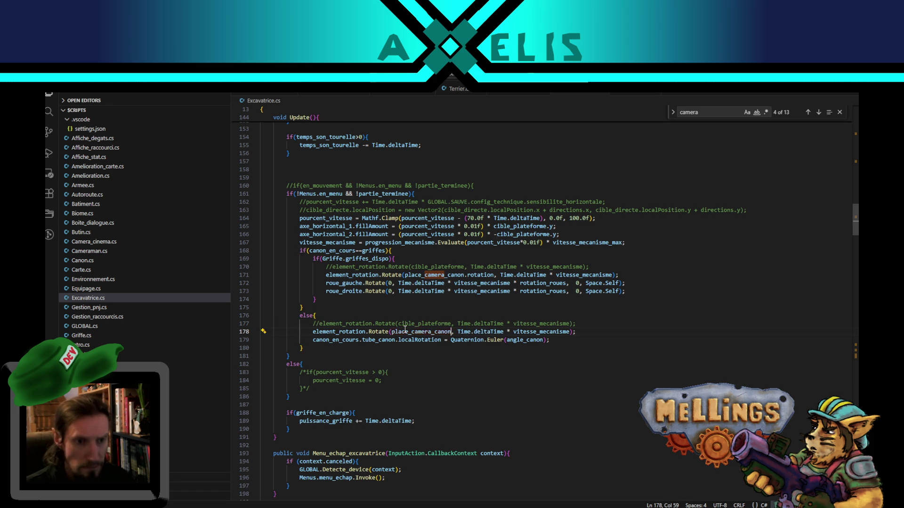
{"action": "type", "text": "place_camera_canon.rotatio"}
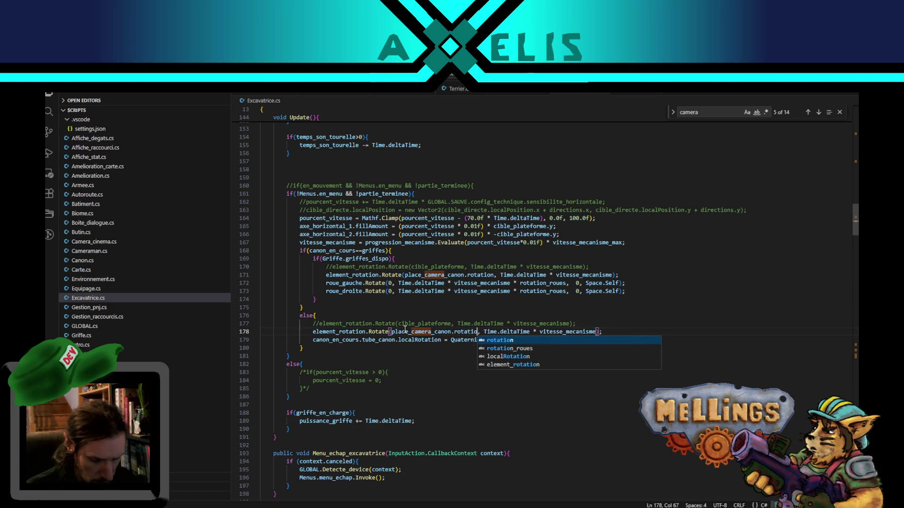
{"action": "key", "text": "Tab"}
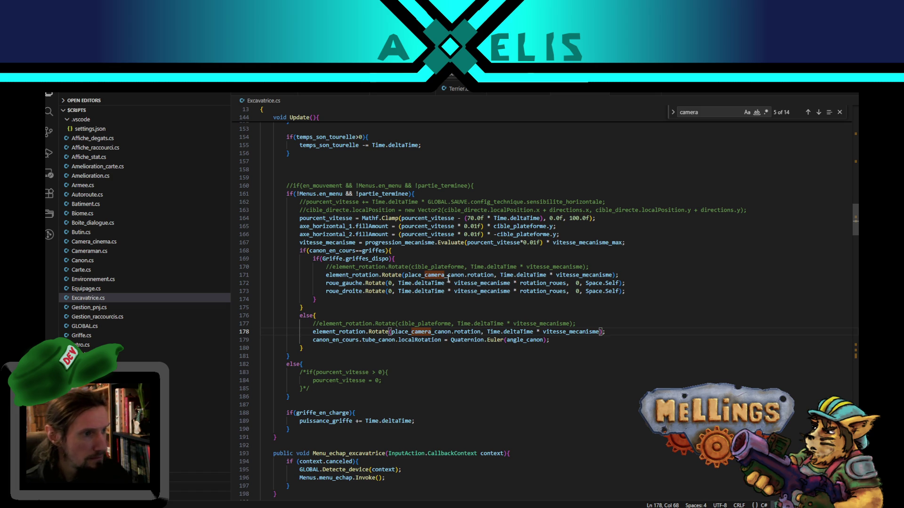
{"action": "double_click", "coordinate": [420, 332]}
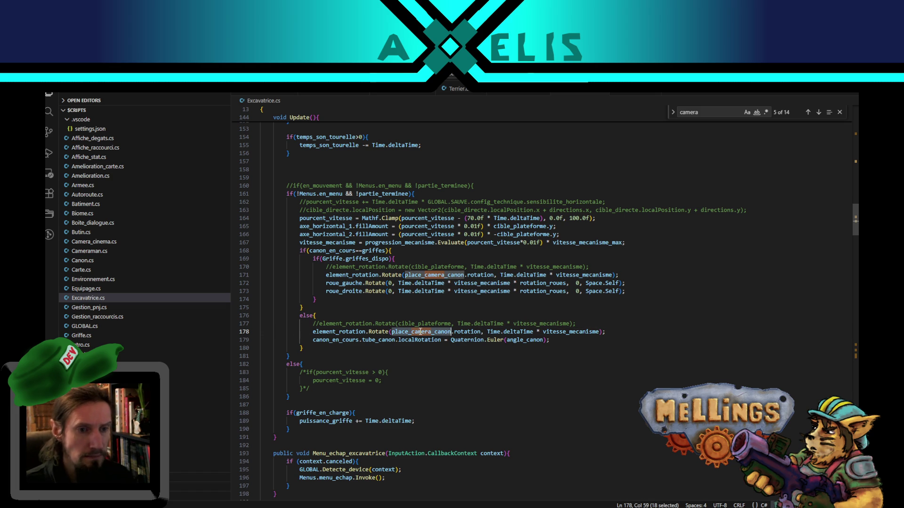
- Wrap the axe_horizontal fillAmount lines 165–166 in a /* */ block comment
{"action": "double_click", "coordinate": [410, 324]}
{"action": "scroll", "coordinate": [363, 348], "scroll_direction": "down", "scroll_amount": 10}
{"action": "scroll", "coordinate": [363, 348], "scroll_direction": "up", "scroll_amount": 11}
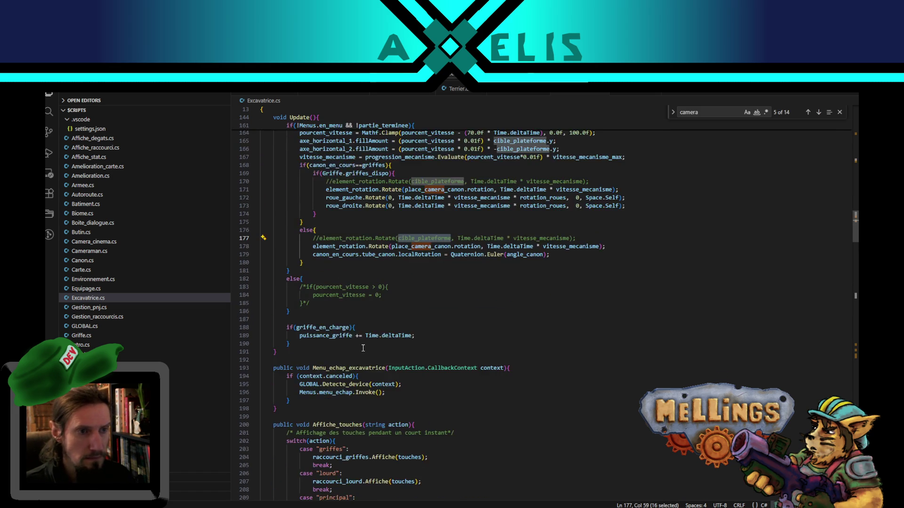
{"action": "scroll", "coordinate": [363, 348], "scroll_direction": "up", "scroll_amount": 10}
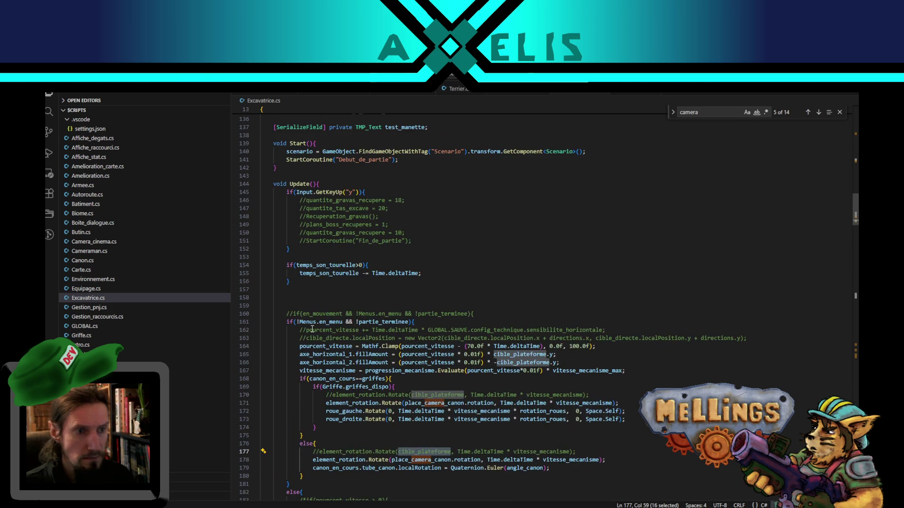
{"action": "scroll", "coordinate": [393, 353], "scroll_direction": "down", "scroll_amount": 15}
{"action": "scroll", "coordinate": [393, 352], "scroll_direction": "up", "scroll_amount": 4}
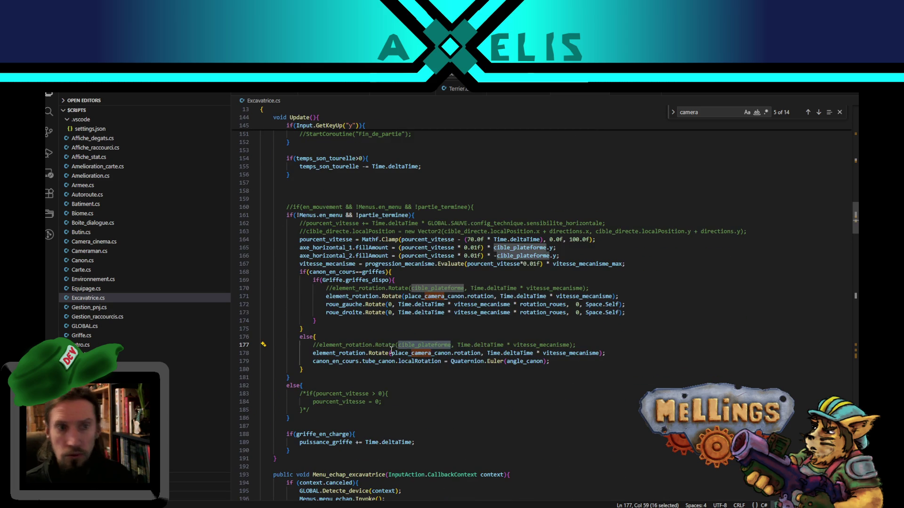
{"action": "left_click", "coordinate": [308, 247]}
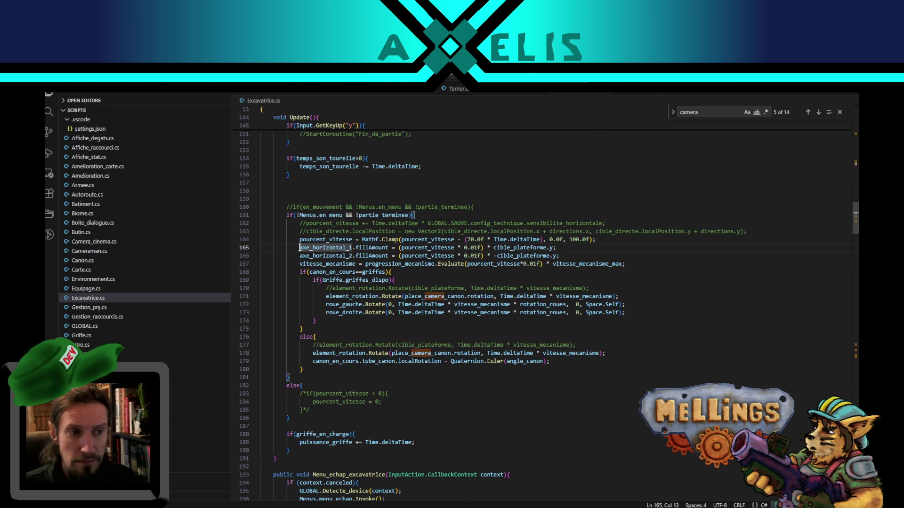
{"action": "left_click", "coordinate": [568, 257]}
{"action": "type", "text": "*/"}
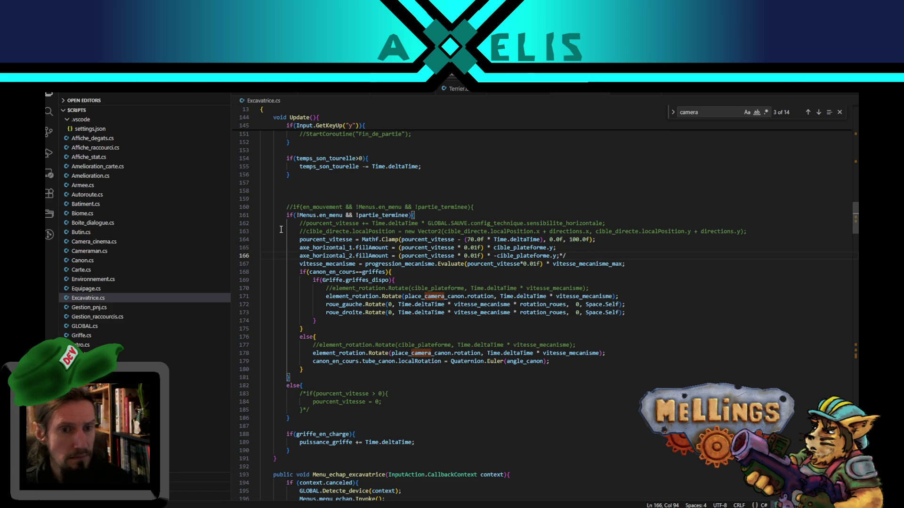
{"action": "left_click", "coordinate": [297, 248]}
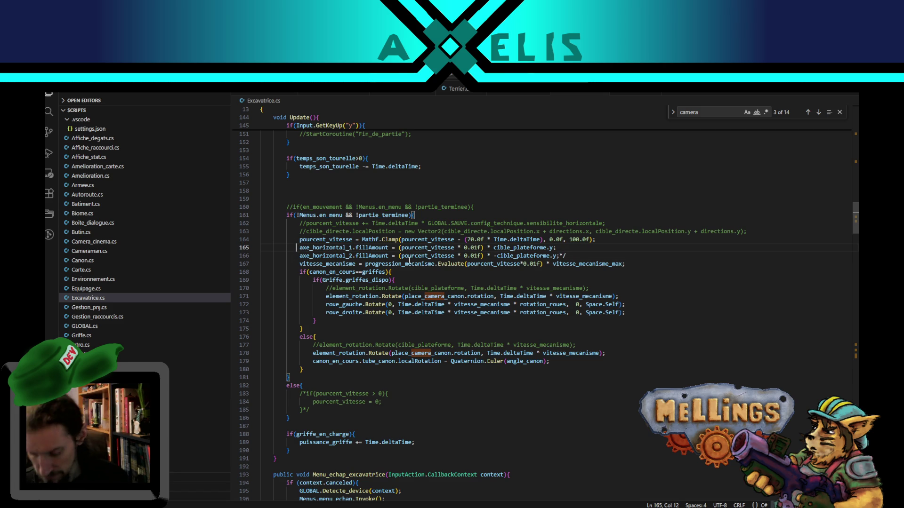
{"action": "type", "text": "/*"}
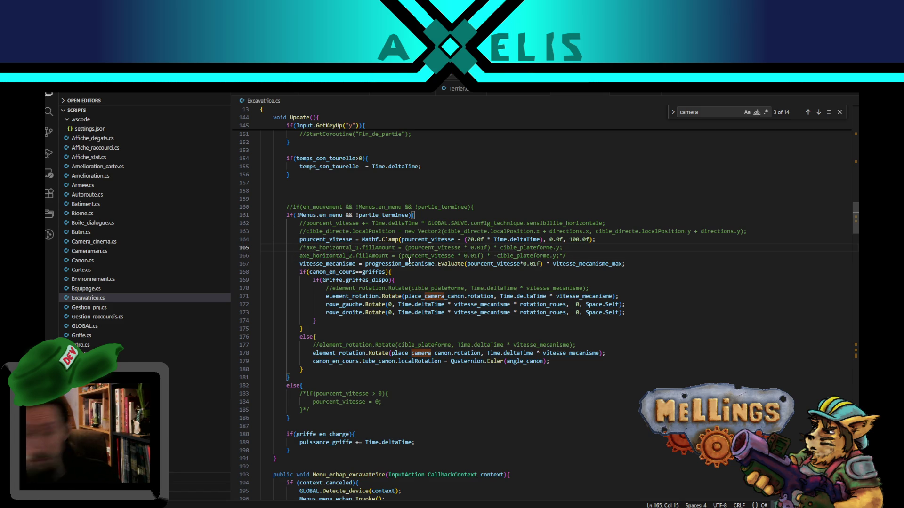
{"action": "key", "text": "super"}
{"action": "left_click", "coordinate": [616, 247]}
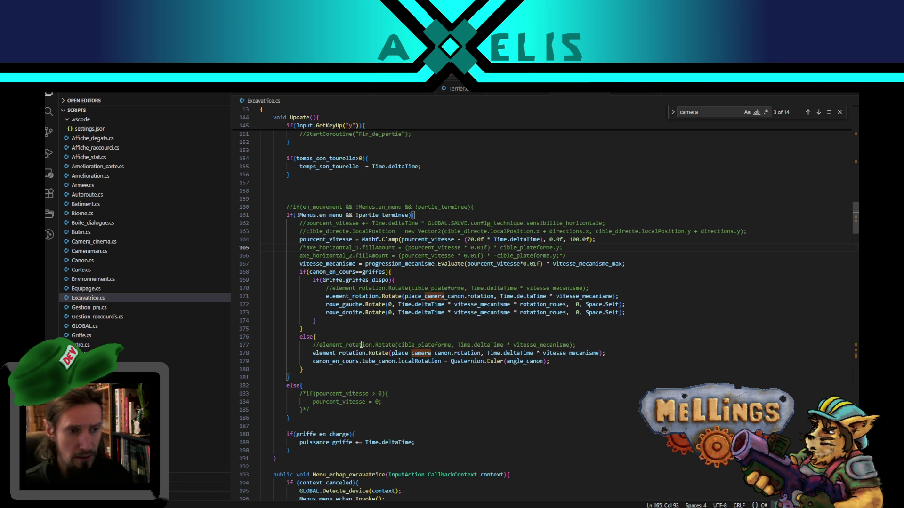
{"action": "scroll", "coordinate": [369, 356], "scroll_direction": "down", "scroll_amount": 6}
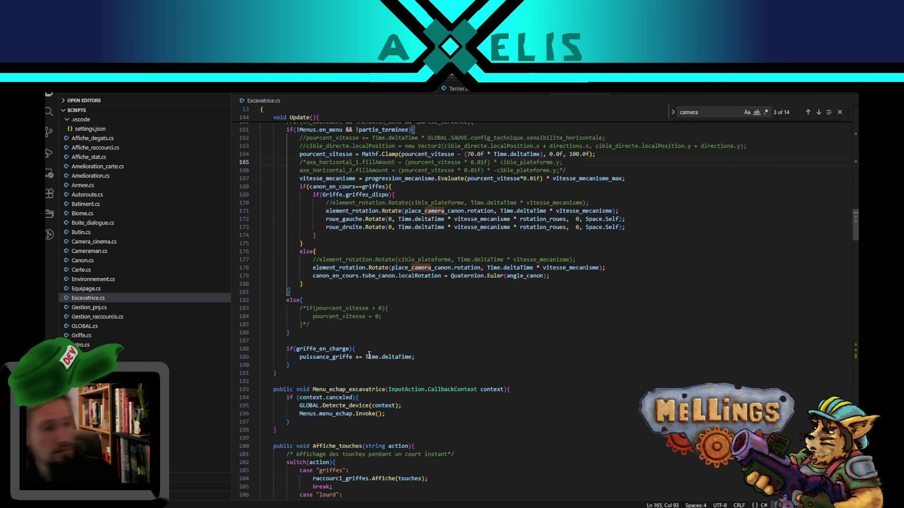
{"action": "left_click", "coordinate": [327, 293]}
{"action": "double_click", "coordinate": [327, 293]}
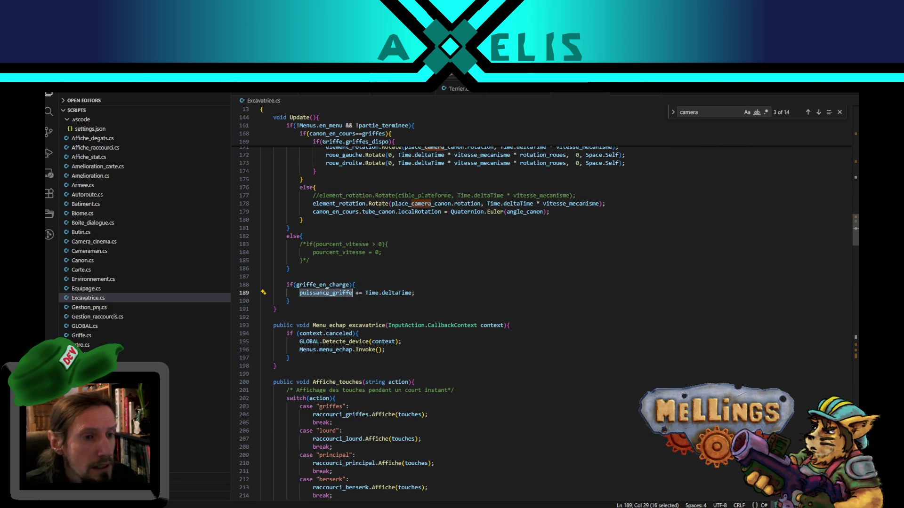
{"action": "scroll", "coordinate": [336, 294], "scroll_direction": "down", "scroll_amount": 3}
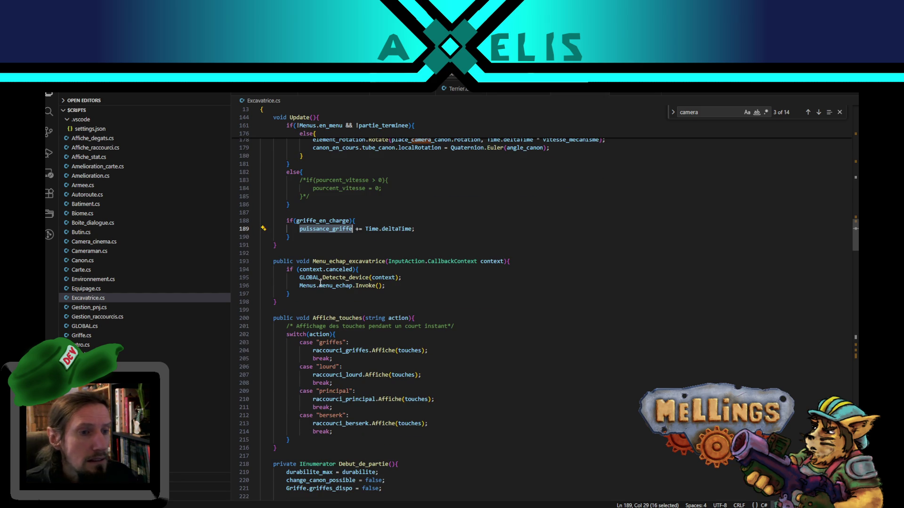
{"action": "scroll", "coordinate": [343, 290], "scroll_direction": "down", "scroll_amount": 4}
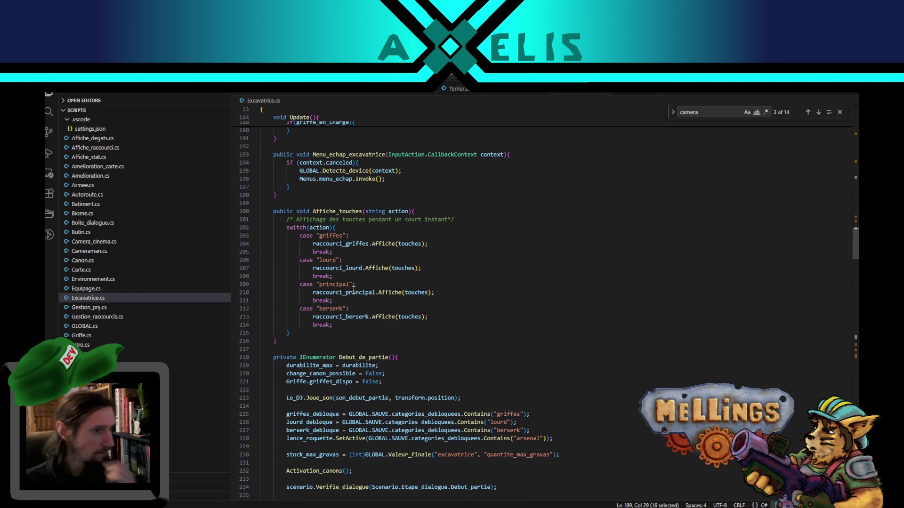
{"action": "scroll", "coordinate": [353, 288], "scroll_direction": "down", "scroll_amount": 3}
{"action": "scroll", "coordinate": [400, 281], "scroll_direction": "down", "scroll_amount": 15}
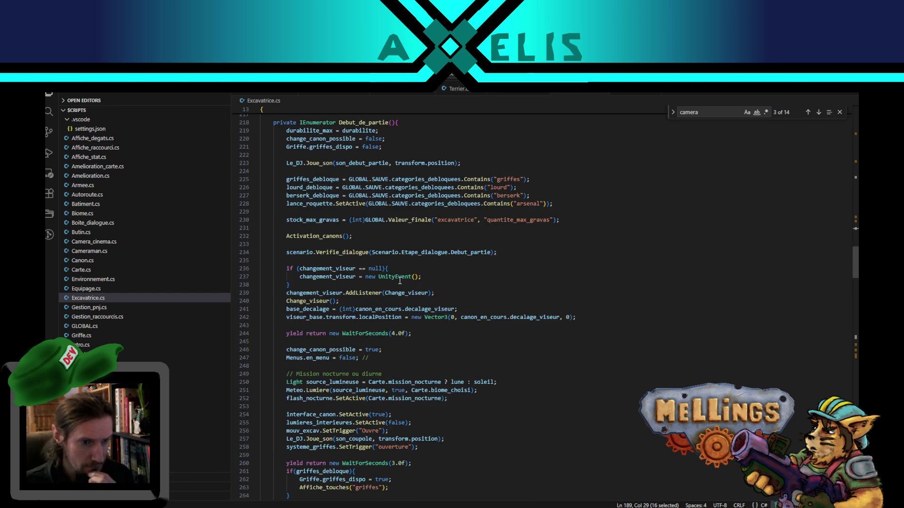
{"action": "scroll", "coordinate": [389, 302], "scroll_direction": "up", "scroll_amount": 5}
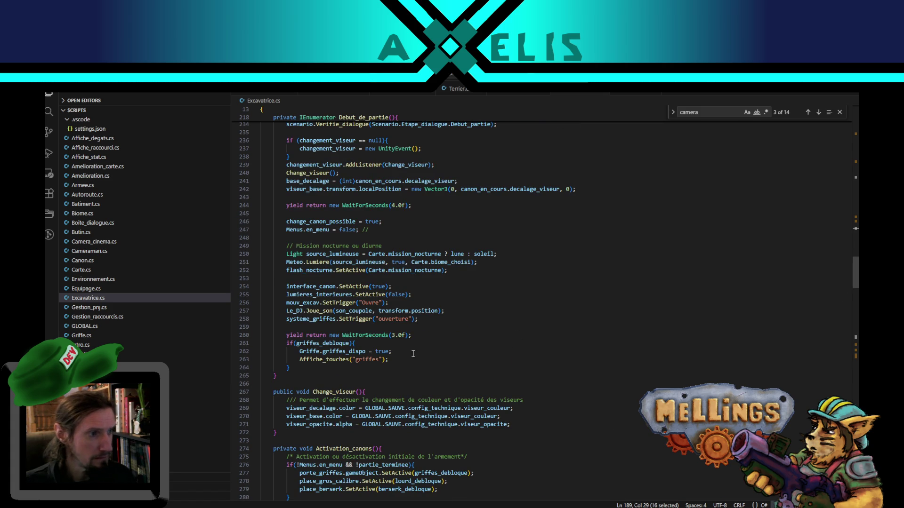
{"action": "left_click_drag", "start_coordinate": [855, 278], "coordinate": [855, 332]}
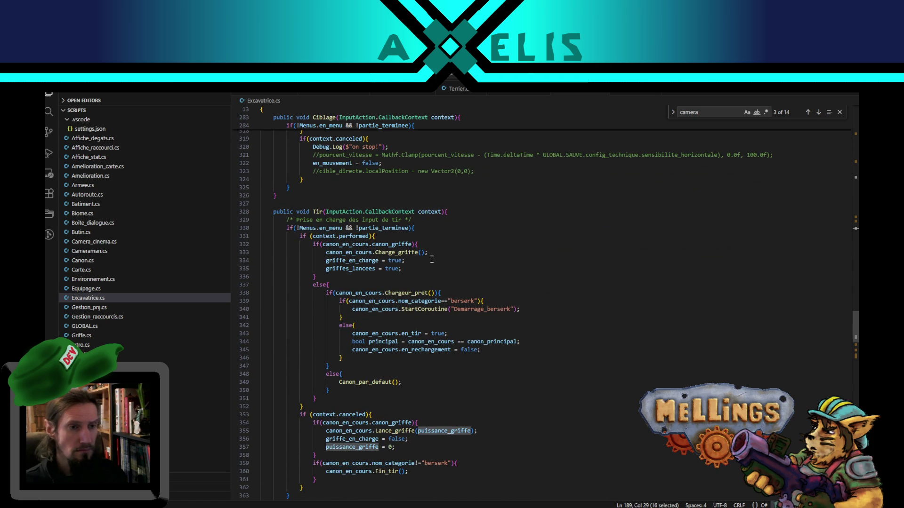
{"action": "scroll", "coordinate": [431, 259], "scroll_direction": "up", "scroll_amount": 3}
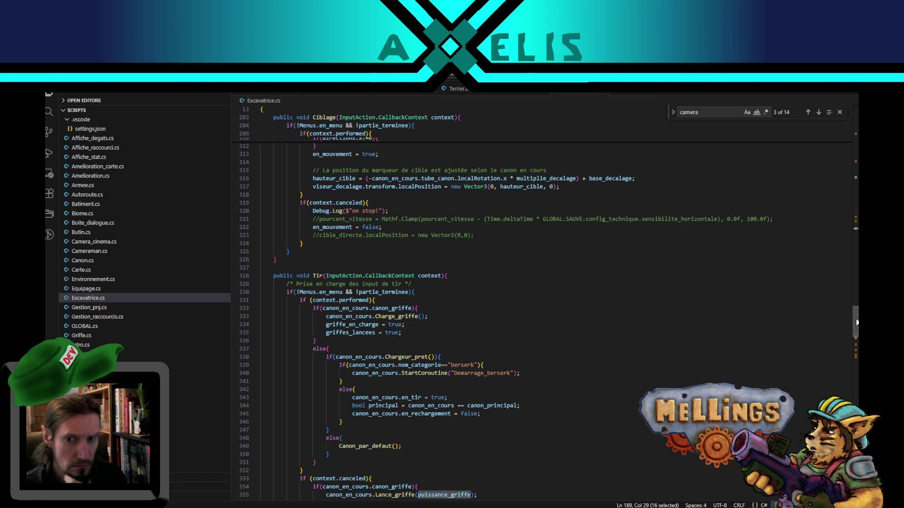
{"action": "scroll", "coordinate": [851, 297], "scroll_direction": "down", "scroll_amount": 10}
{"action": "mouse_move", "coordinate": [852, 338]}
{"action": "left_mouse_down"}
{"action": "mouse_move", "coordinate": [852, 357]}
{"action": "mouse_move", "coordinate": [852, 338]}
{"action": "mouse_move", "coordinate": [852, 348]}
{"action": "left_mouse_up"}
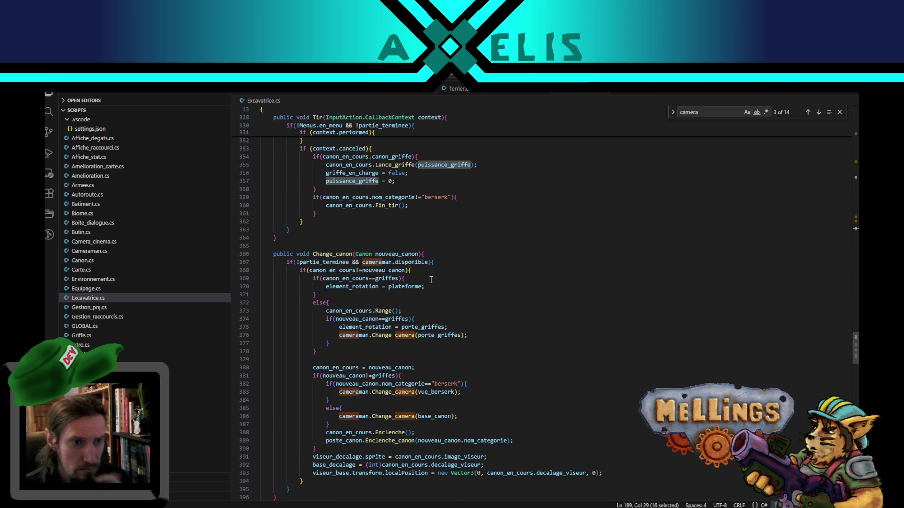
- Trace uses of porte_griffes, nouveau_canon and Change_camera, selecting base_canon on line 386
{"action": "double_click", "coordinate": [430, 335]}
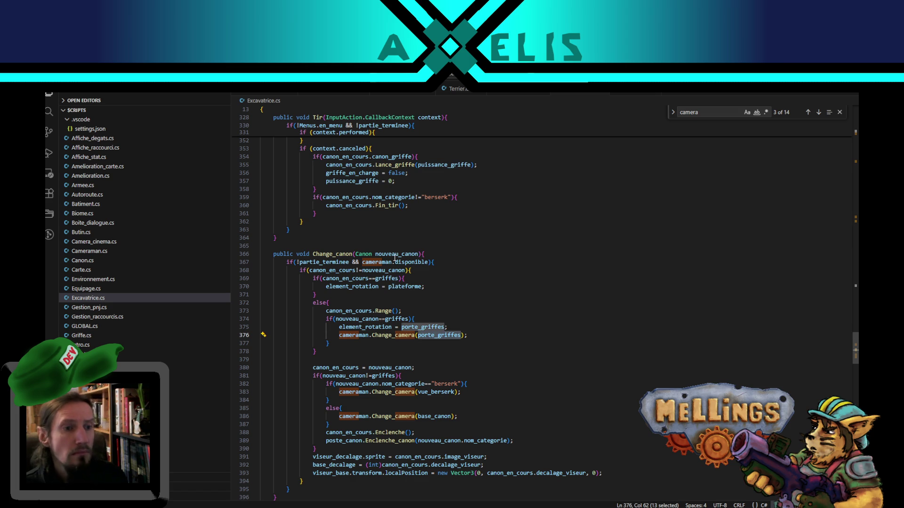
{"action": "double_click", "coordinate": [397, 254]}
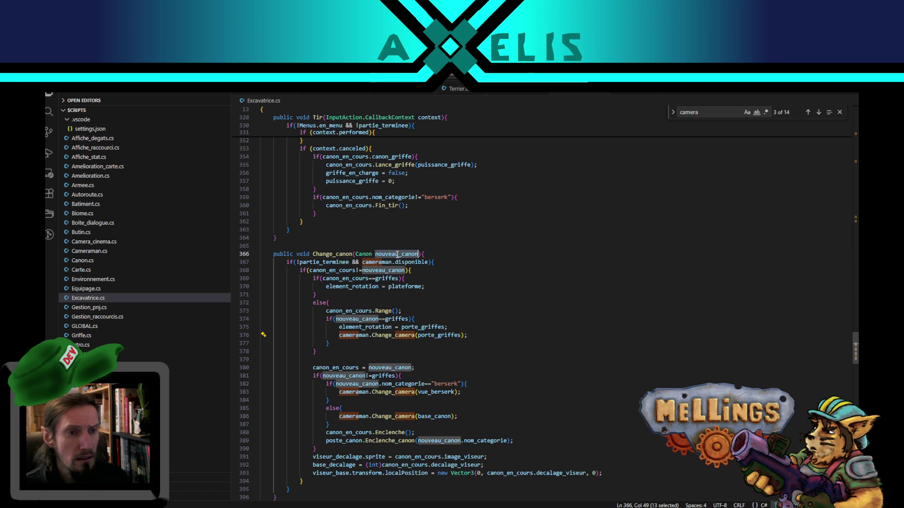
{"action": "double_click", "coordinate": [376, 335]}
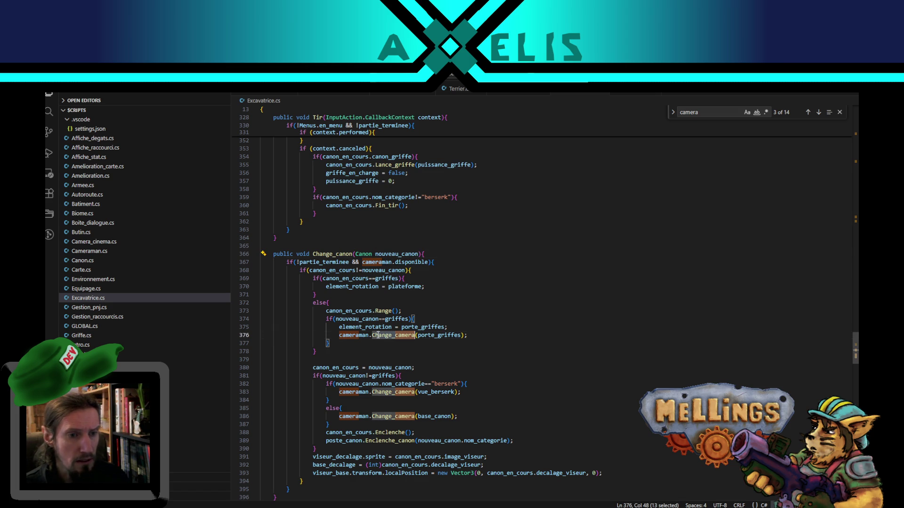
{"action": "scroll", "coordinate": [488, 397], "scroll_direction": "down", "scroll_amount": 3}
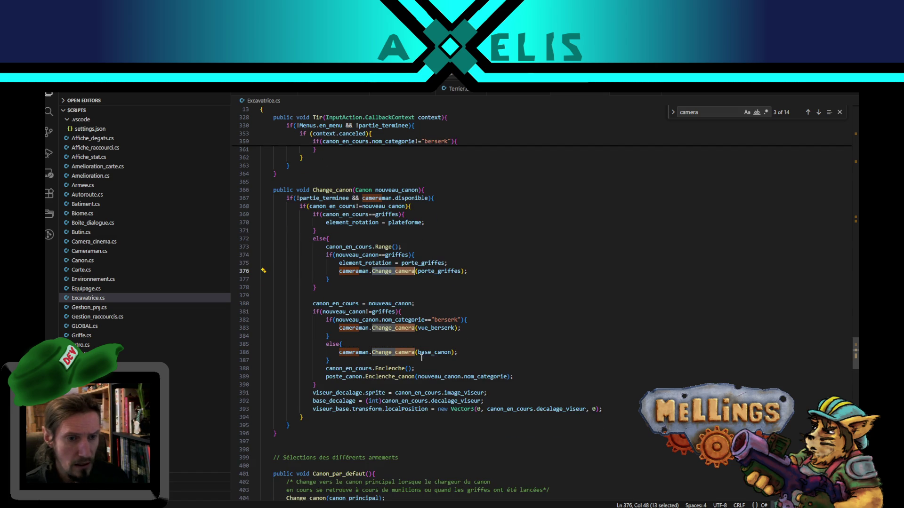
{"action": "double_click", "coordinate": [441, 352]}
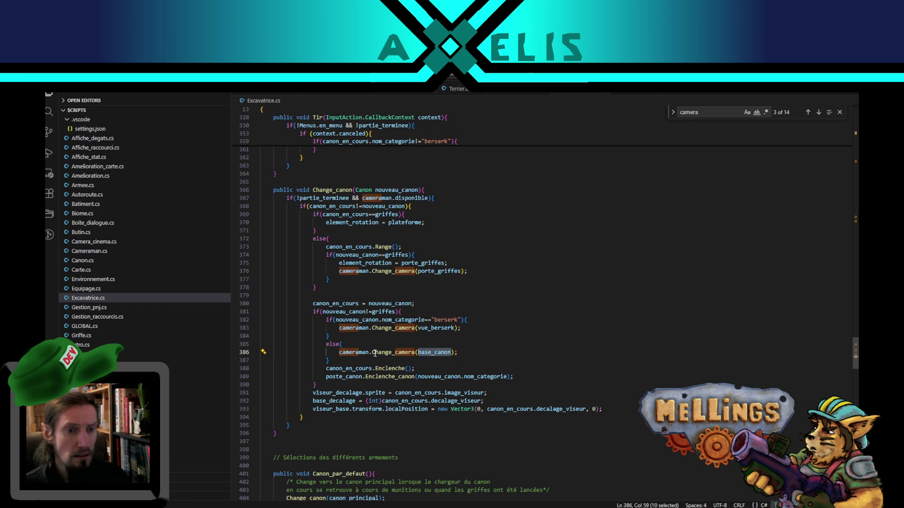
- Duplicate line 386, comment out the base_canon call, and pass place_camera_canon in the copy, then recompile in Unity
{"action": "left_click", "coordinate": [340, 352]}
{"action": "key", "text": "shift+alt+Up"}
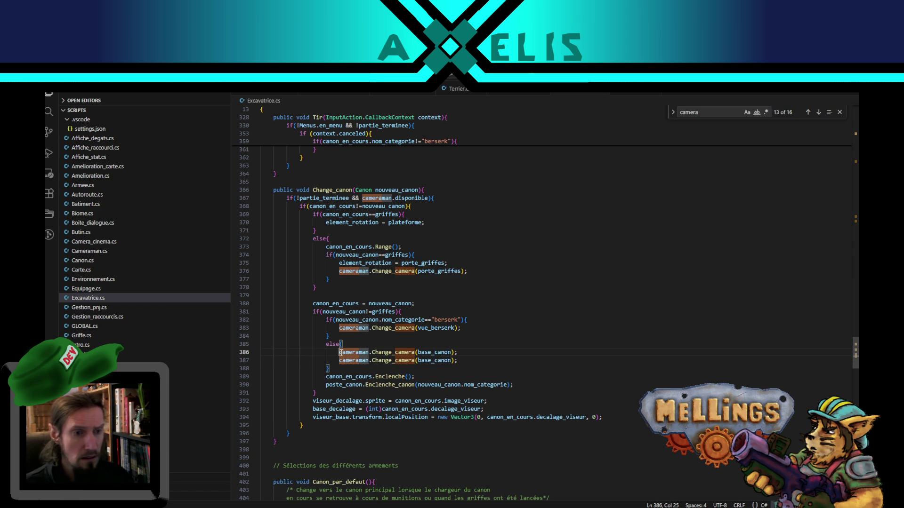
{"action": "type", "text": "//"}
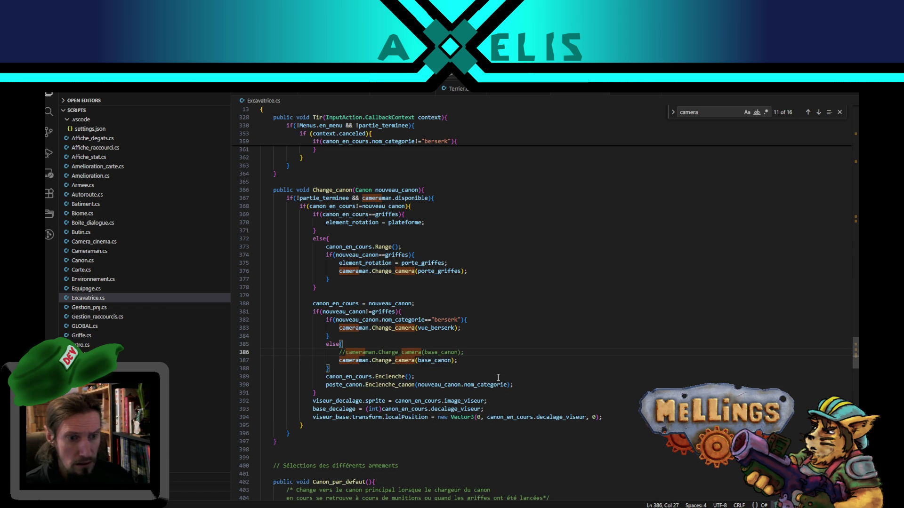
{"action": "double_click", "coordinate": [431, 361]}
{"action": "type", "text": "place_camera_canon"}
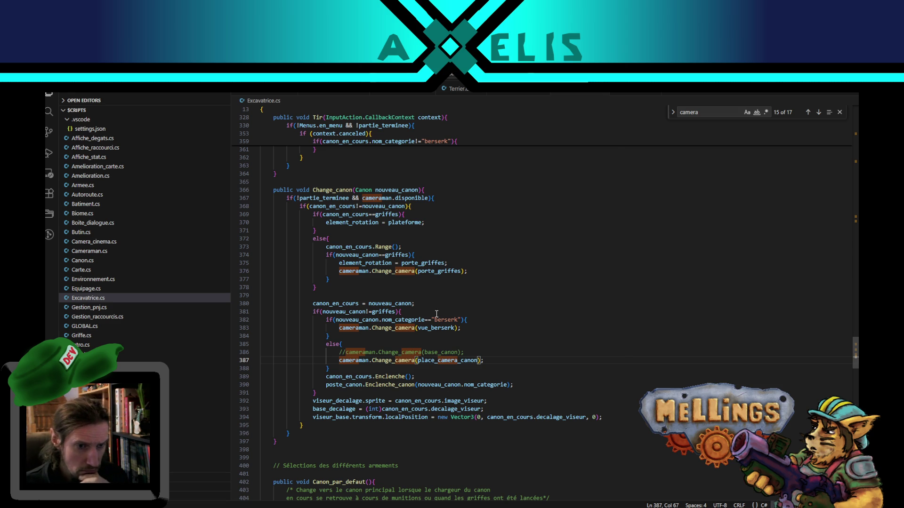
{"action": "double_click", "coordinate": [483, 386]}
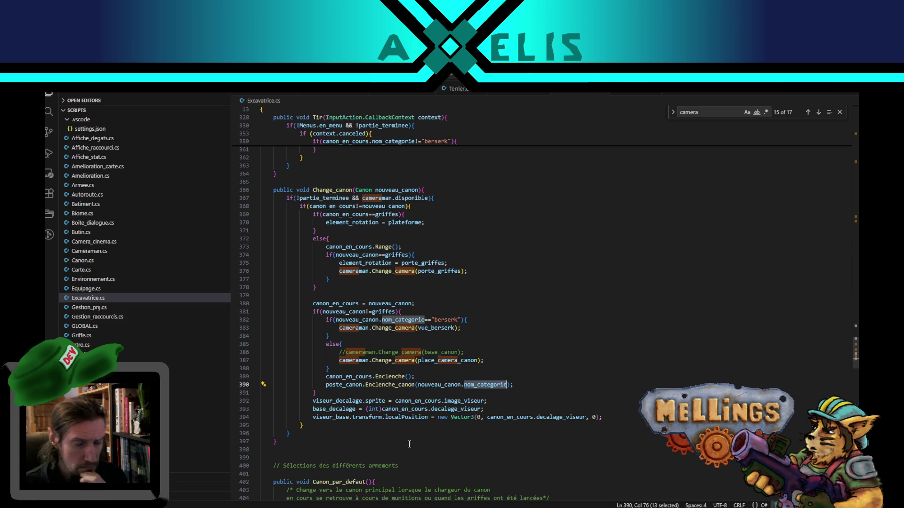
{"action": "key", "text": "alt+Tab"}
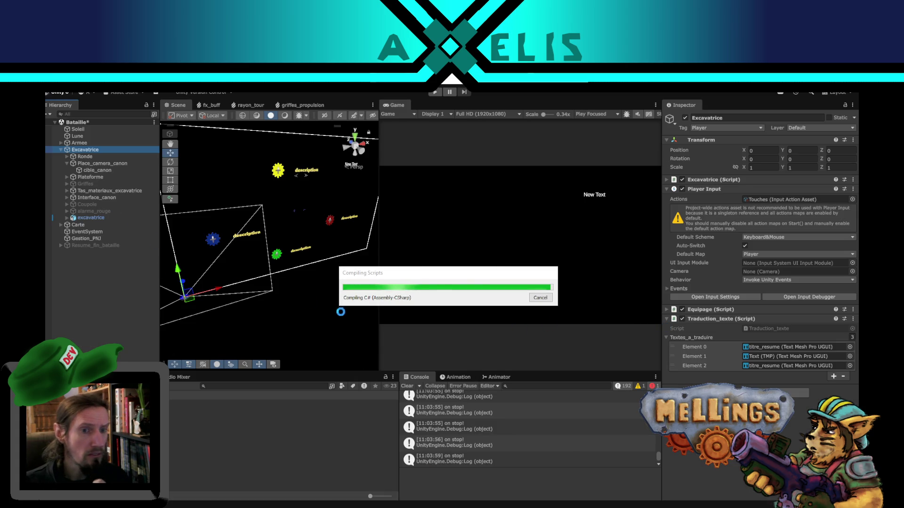
- Clear the Unity console, read the first CS1503 Quaternion-to-Vector3 error, and return to Excavatrice.cs
{"action": "left_click", "coordinate": [408, 386]}
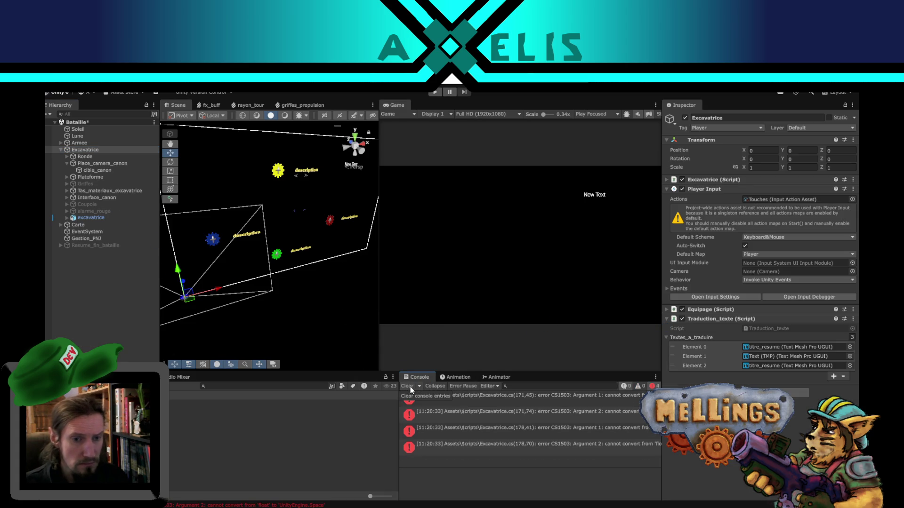
{"action": "left_click", "coordinate": [580, 404]}
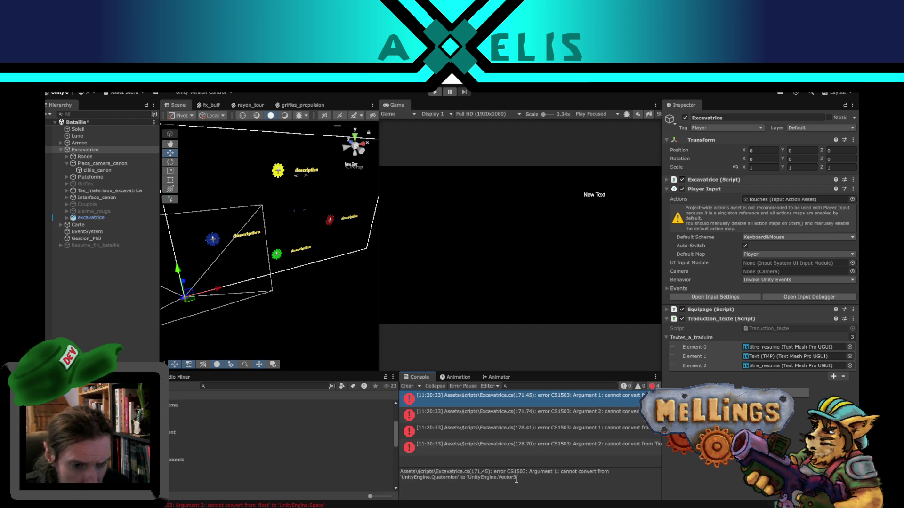
{"action": "mouse_move", "coordinate": [360, 506]}
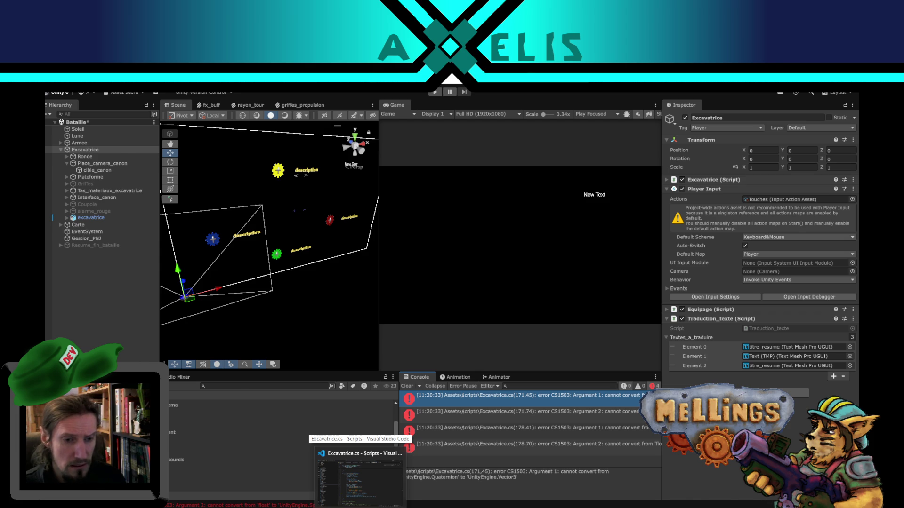
{"action": "left_click", "coordinate": [360, 475]}
{"action": "left_click_drag", "start_coordinate": [853, 350], "coordinate": [857, 219]}
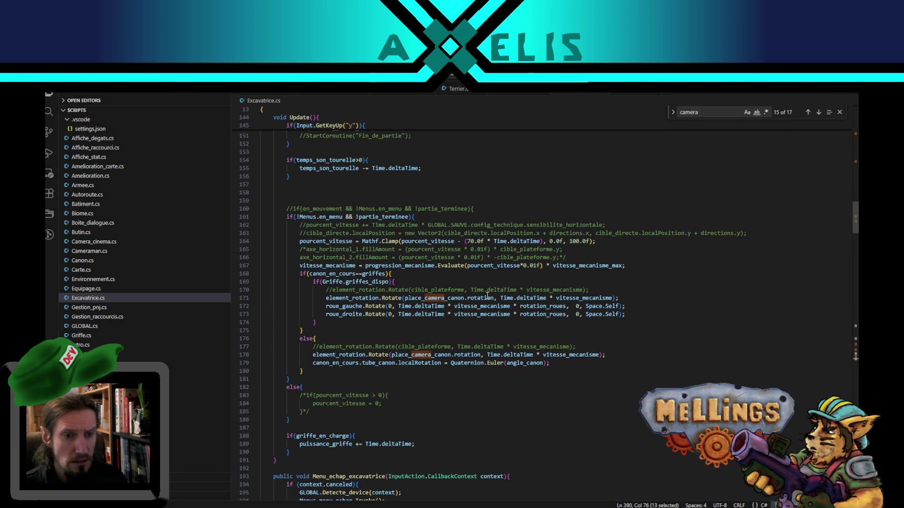
{"action": "double_click", "coordinate": [427, 299]}
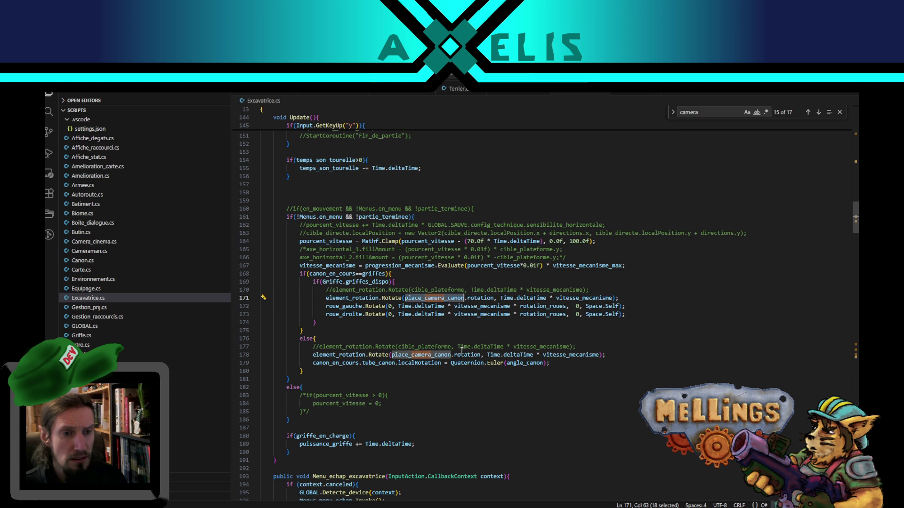
{"action": "scroll", "coordinate": [464, 347], "scroll_direction": "up", "scroll_amount": 20}
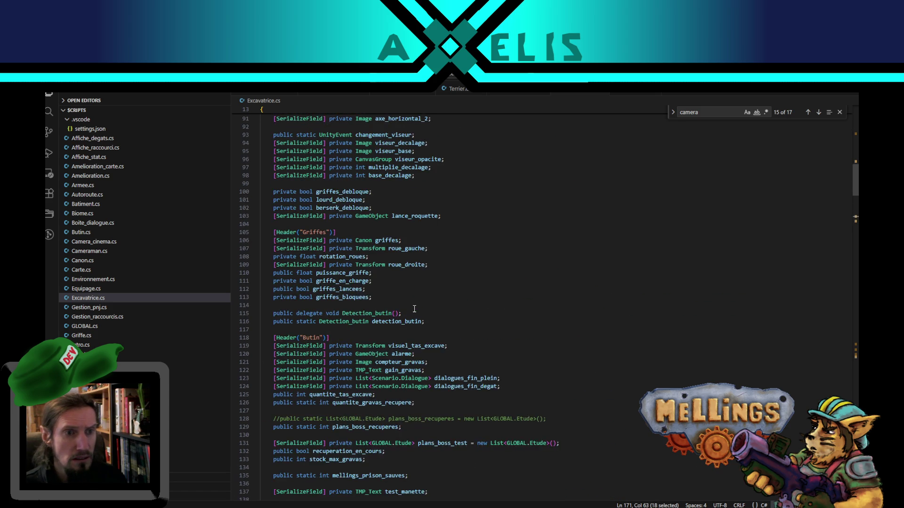
{"action": "scroll", "coordinate": [414, 309], "scroll_direction": "up", "scroll_amount": 5}
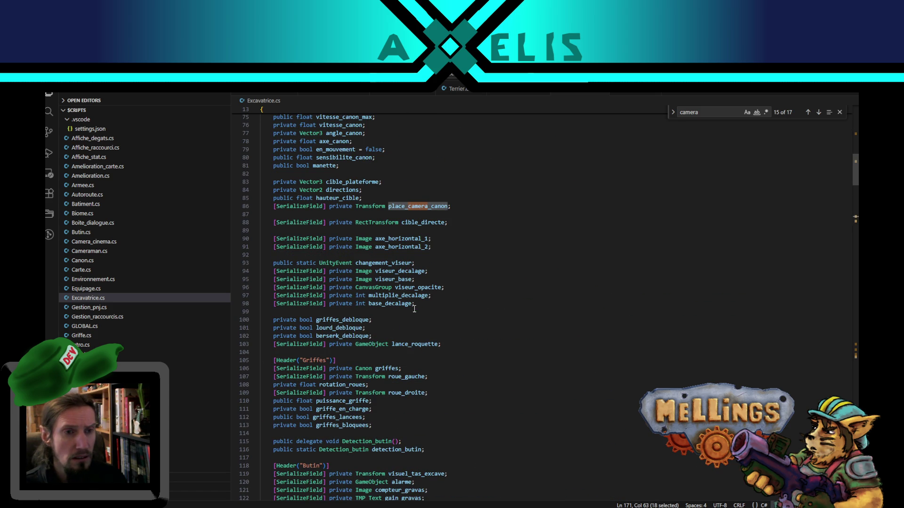
{"action": "scroll", "coordinate": [414, 309], "scroll_direction": "down", "scroll_amount": 6}
{"action": "scroll", "coordinate": [426, 346], "scroll_direction": "up", "scroll_amount": 6}
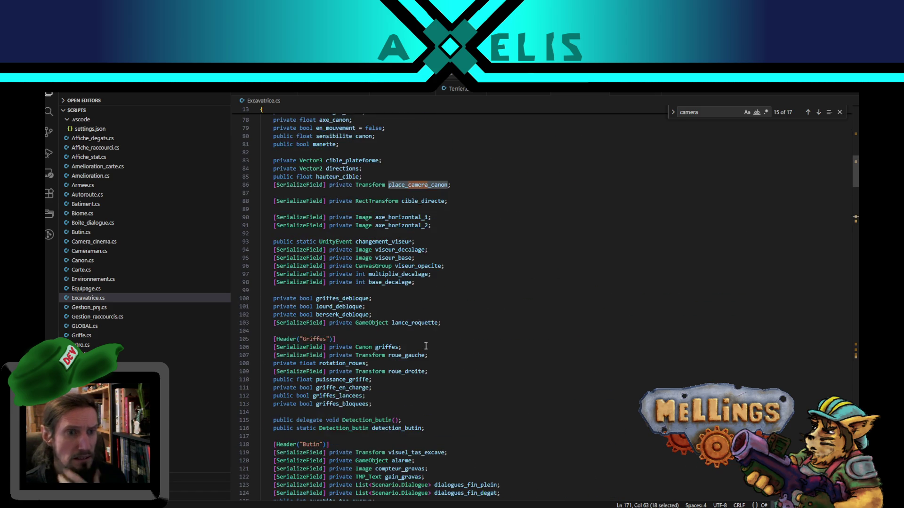
{"action": "scroll", "coordinate": [438, 358], "scroll_direction": "down", "scroll_amount": 9}
{"action": "scroll", "coordinate": [454, 366], "scroll_direction": "down", "scroll_amount": 4}
{"action": "scroll", "coordinate": [453, 365], "scroll_direction": "down", "scroll_amount": 7}
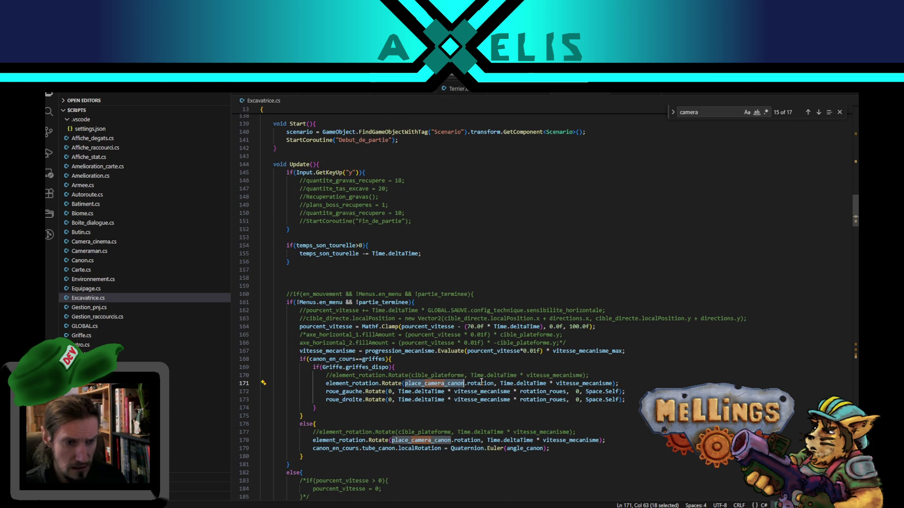
{"action": "key", "text": "alt+Tab"}
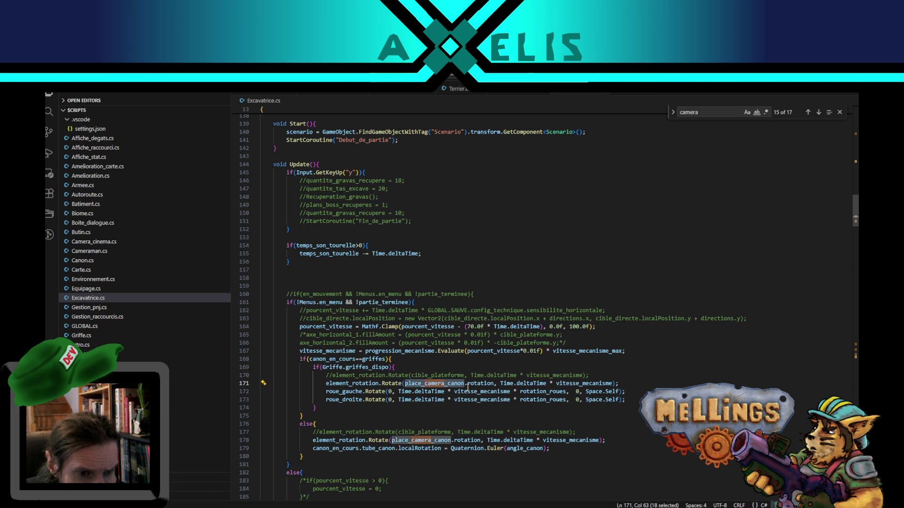
{"action": "double_click", "coordinate": [448, 375]}
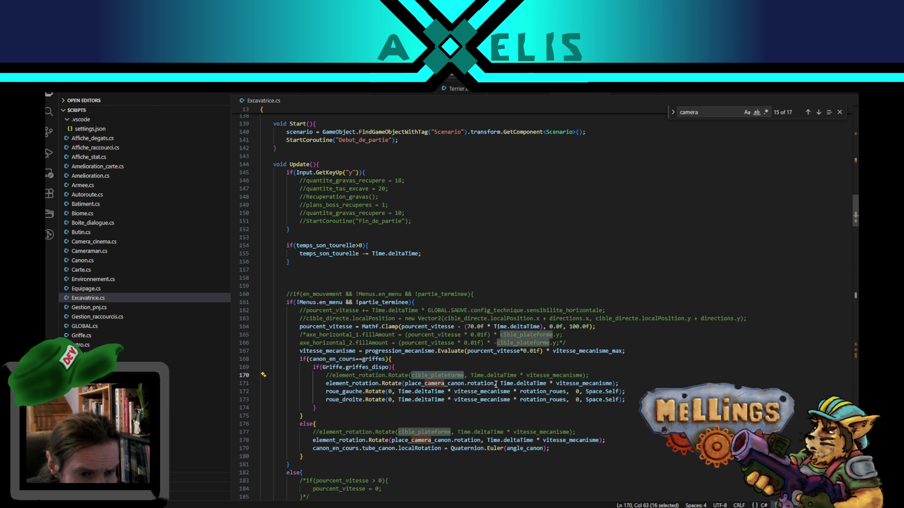
{"action": "left_click_drag", "start_coordinate": [494, 384], "coordinate": [405, 383]}
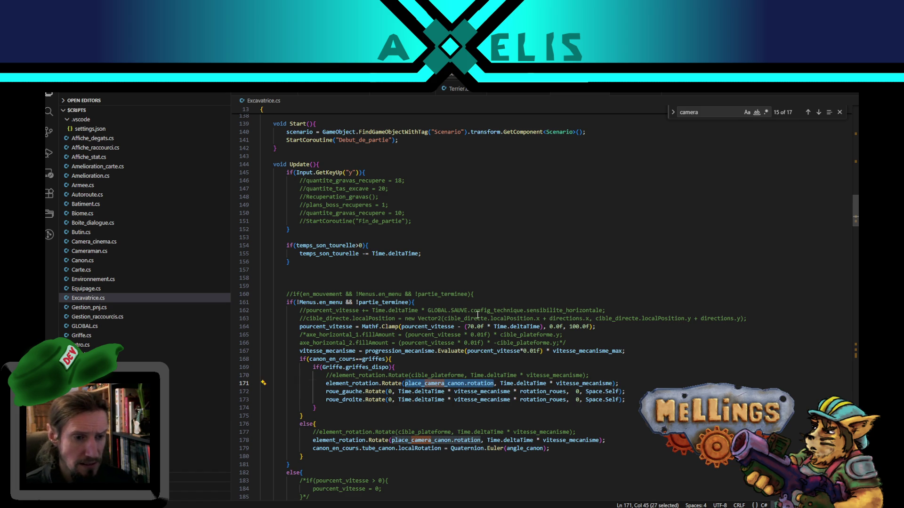
{"action": "mouse_move", "coordinate": [202, 490]}
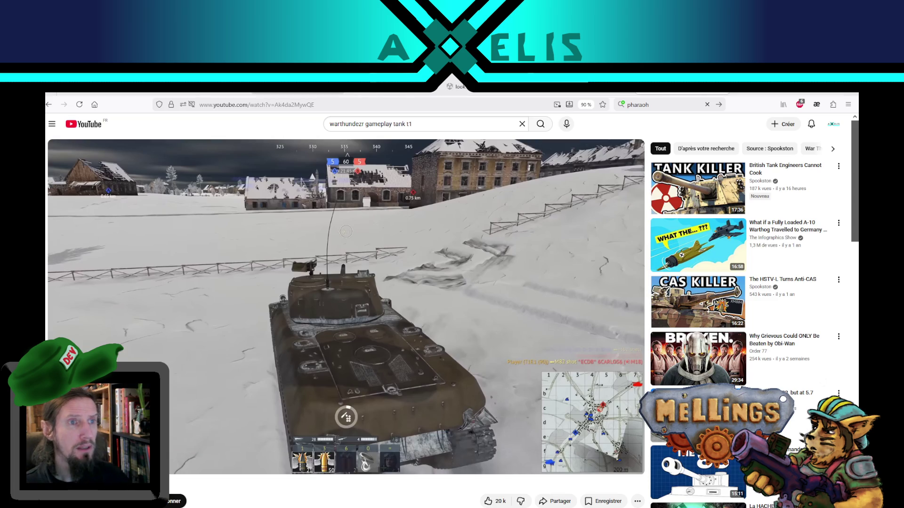
- Search DuckDuckGo for 'rotate wit vector3' and open Unity's Transform.Rotate scripting reference
{"action": "left_click", "coordinate": [188, 478]}
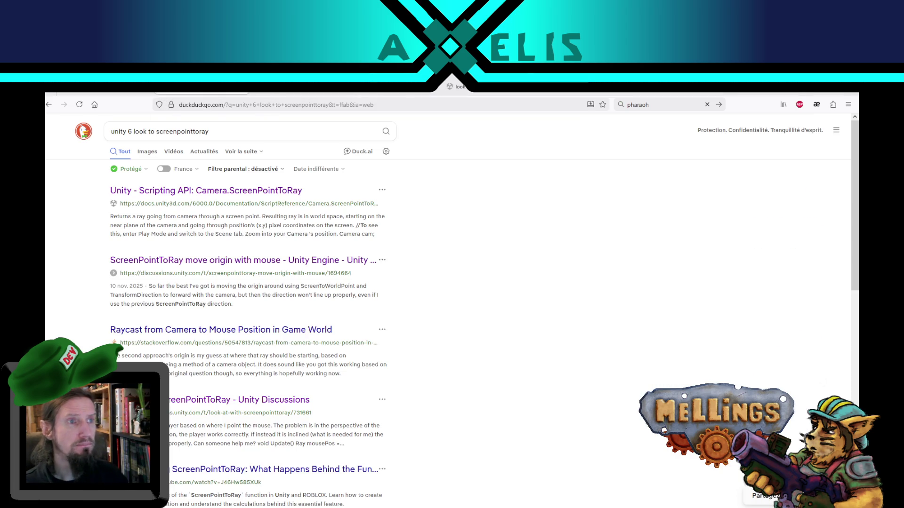
{"action": "left_click_drag", "start_coordinate": [144, 132], "coordinate": [202, 135]}
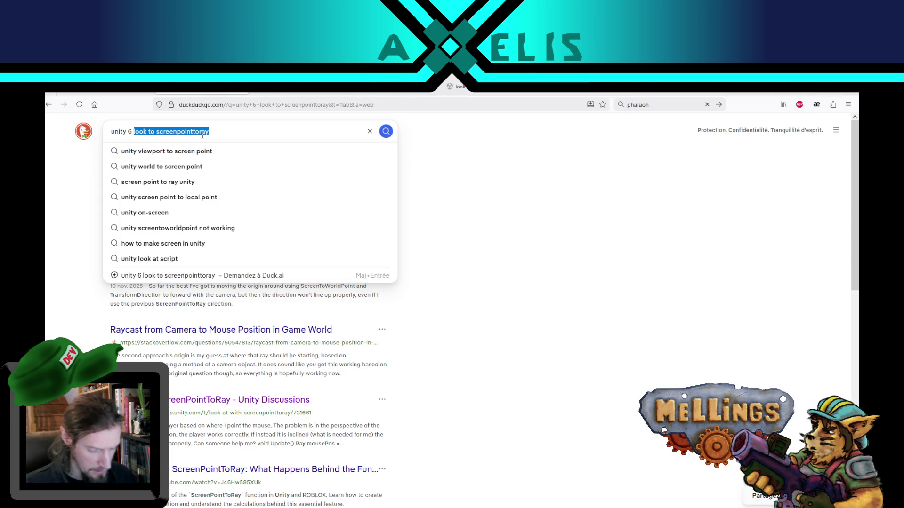
{"action": "type", "text": "rotate wit"}
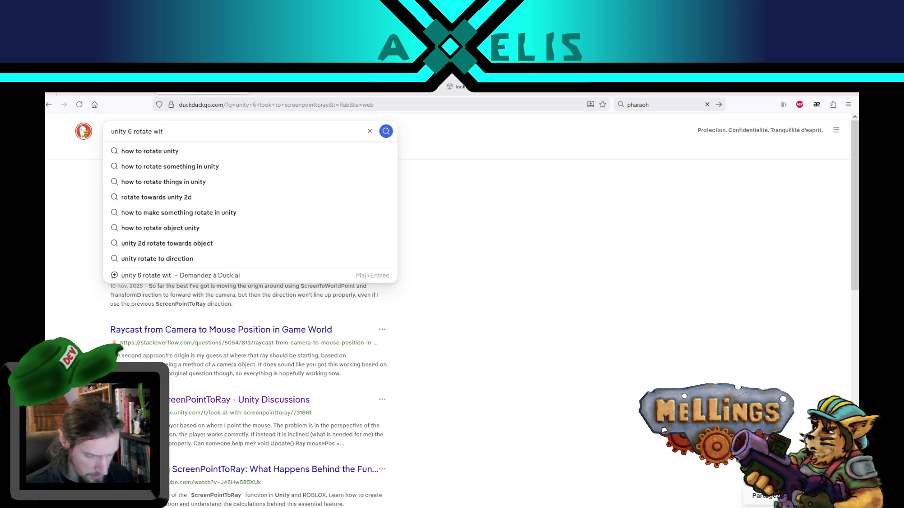
{"action": "type", "text": " vector3"}
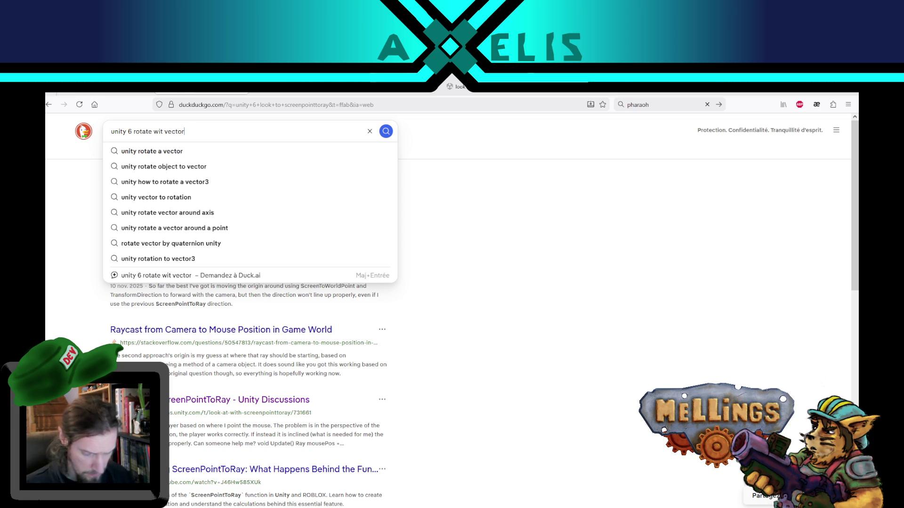
{"action": "key", "text": "Return"}
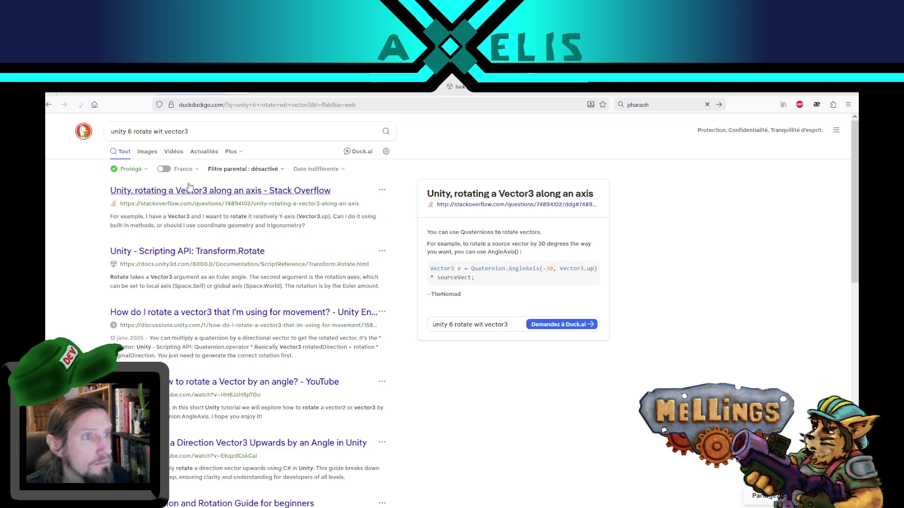
{"action": "left_click", "coordinate": [236, 253]}
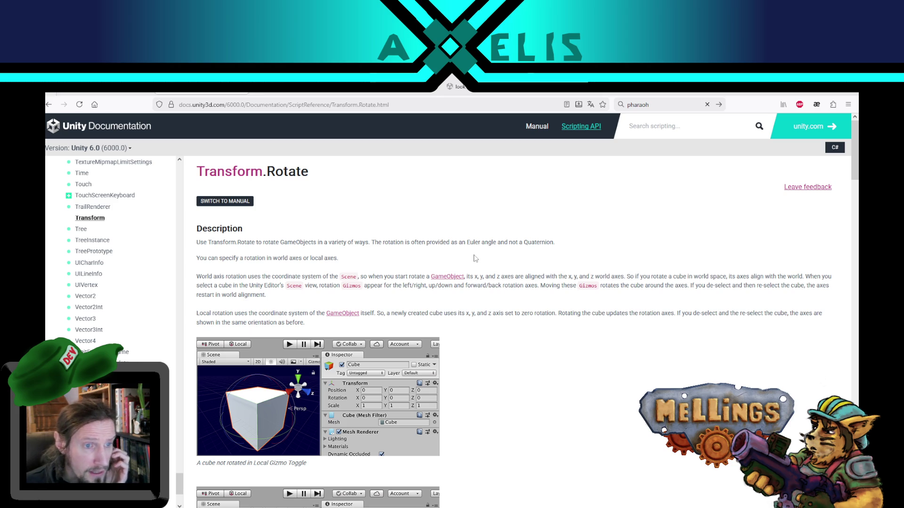
- Scroll to the Rotate(Vector3 eulers, Space relativeTo) declaration, briefly comparing it with Excavatrice.cs
{"action": "scroll", "coordinate": [440, 290], "scroll_direction": "down", "scroll_amount": 3}
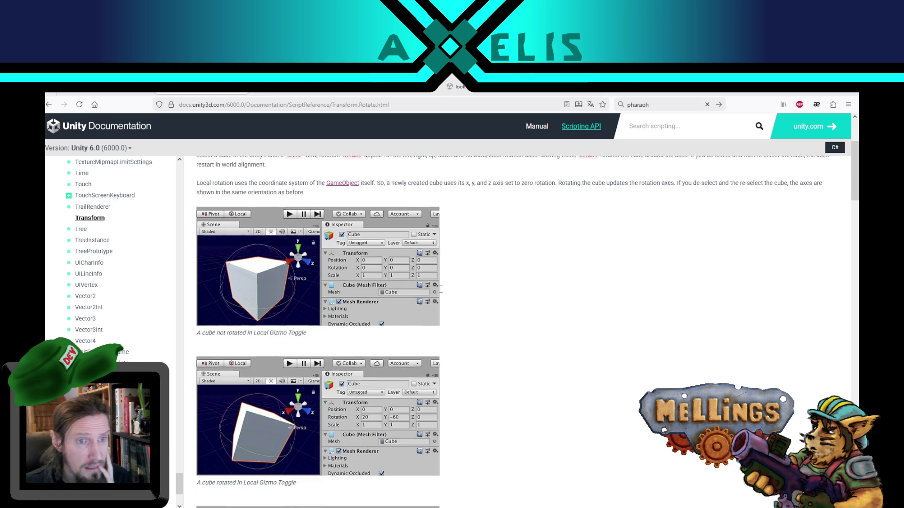
{"action": "scroll", "coordinate": [518, 288], "scroll_direction": "up", "scroll_amount": 3}
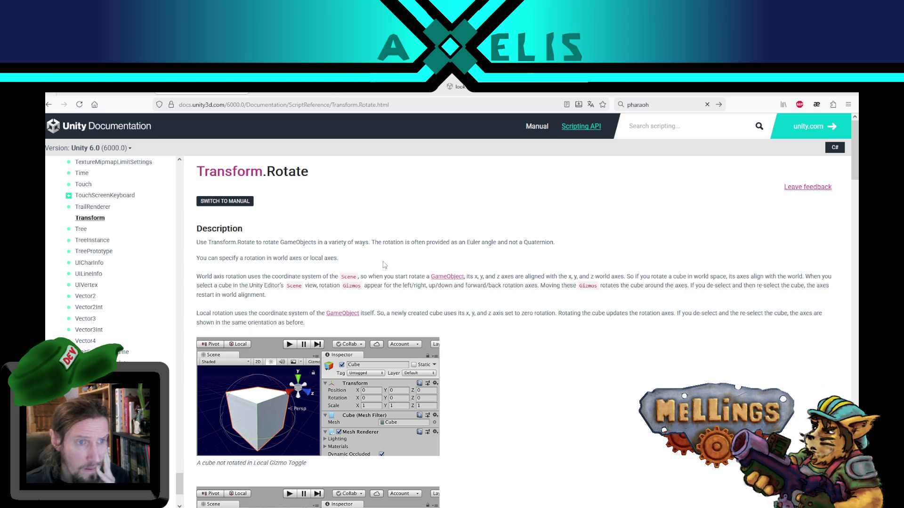
{"action": "scroll", "coordinate": [599, 378], "scroll_direction": "down", "scroll_amount": 10}
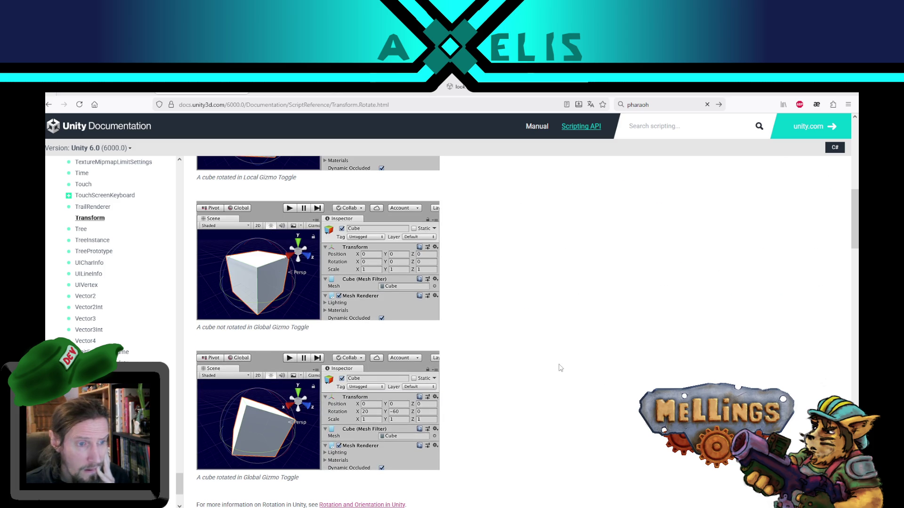
{"action": "scroll", "coordinate": [555, 374], "scroll_direction": "down", "scroll_amount": 1}
{"action": "scroll", "coordinate": [555, 374], "scroll_direction": "down", "scroll_amount": 2}
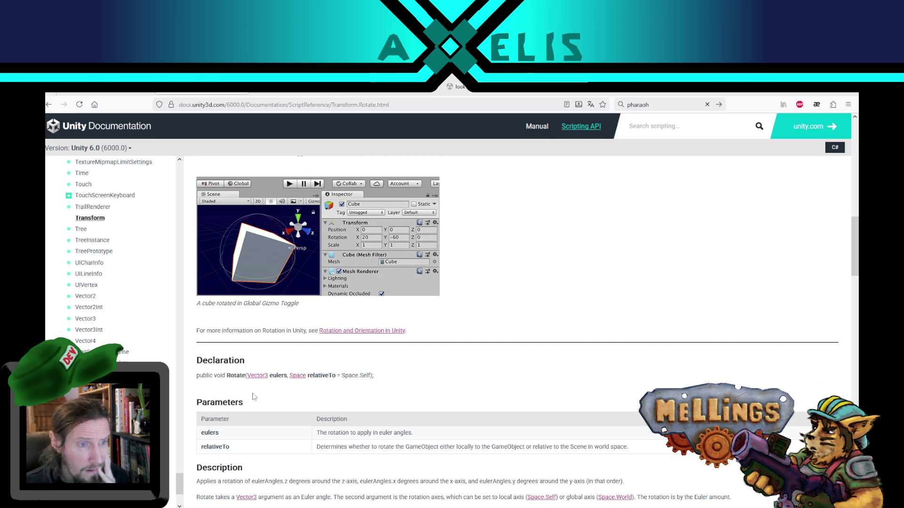
{"action": "scroll", "coordinate": [272, 377], "scroll_direction": "down", "scroll_amount": 2}
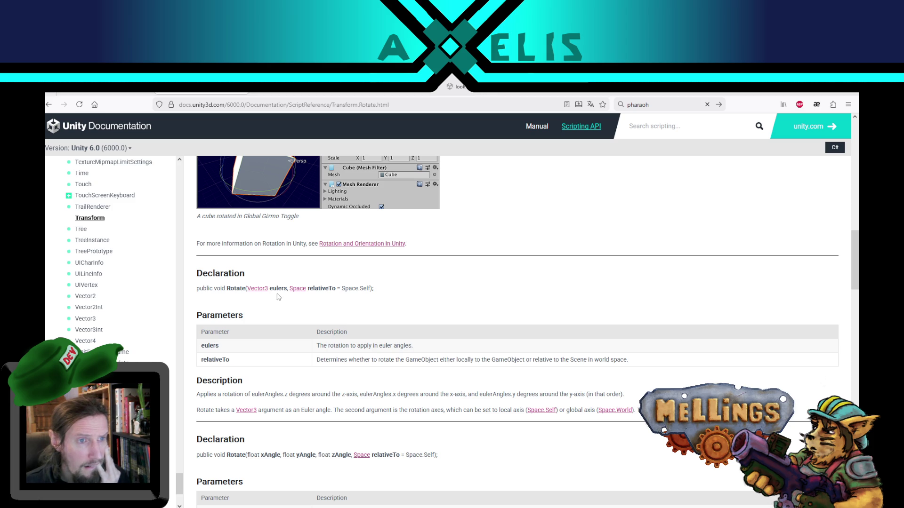
{"action": "key", "text": "alt+Tab"}
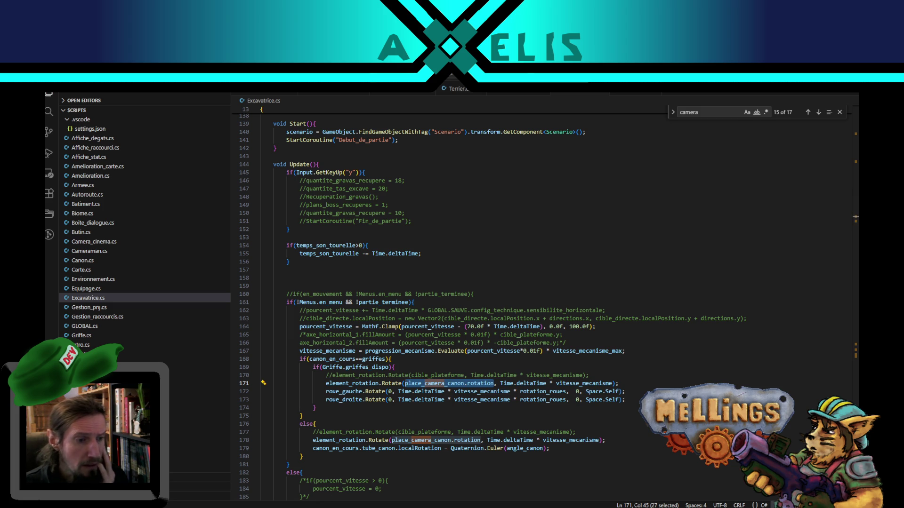
{"action": "left_click", "coordinate": [253, 480]}
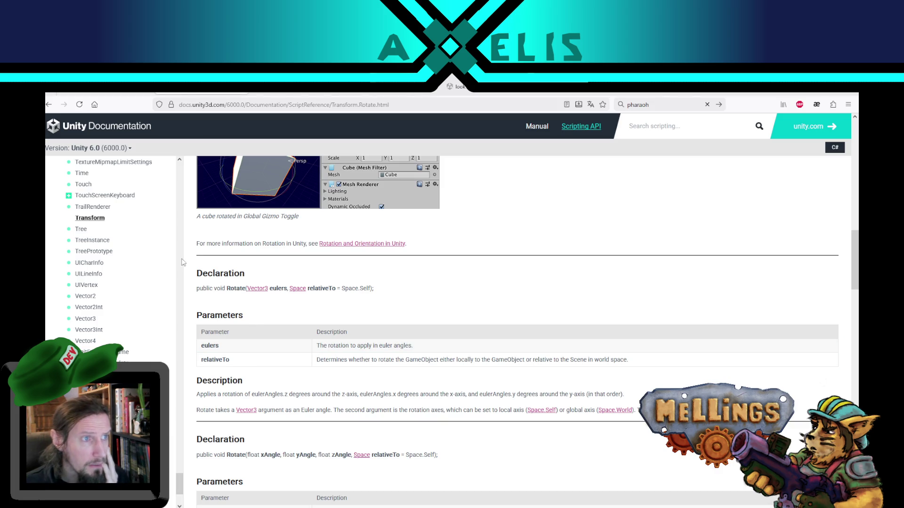
- Read the Vector3 eulers parameter and angle description for Rotate, then return to Excavatrice.cs
{"action": "double_click", "coordinate": [275, 289]}
{"action": "left_click_drag", "start_coordinate": [274, 289], "coordinate": [249, 289]}
{"action": "left_click", "coordinate": [401, 316]}
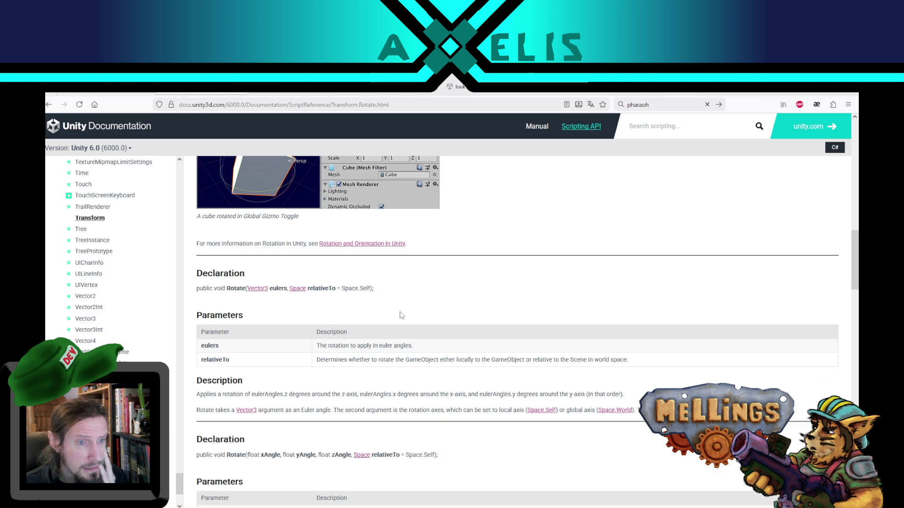
{"action": "scroll", "coordinate": [442, 328], "scroll_direction": "down", "scroll_amount": 3}
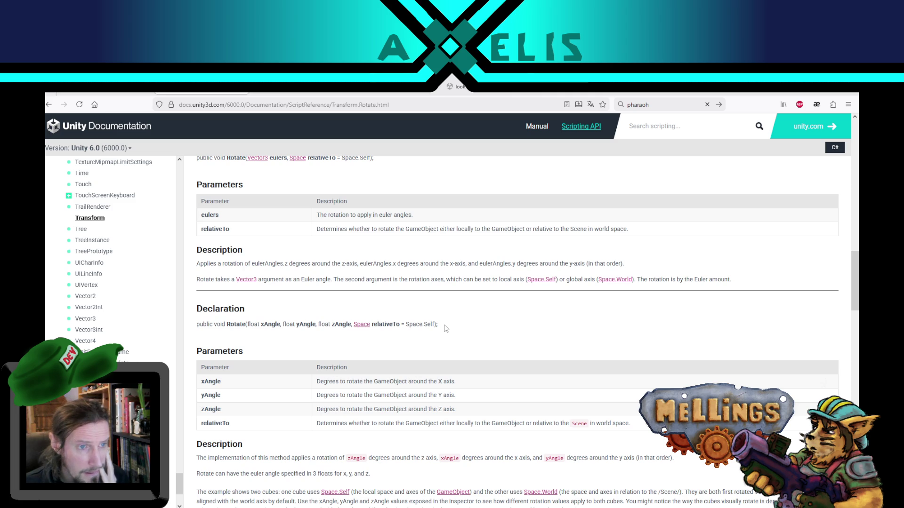
{"action": "scroll", "coordinate": [425, 329], "scroll_direction": "up", "scroll_amount": 1}
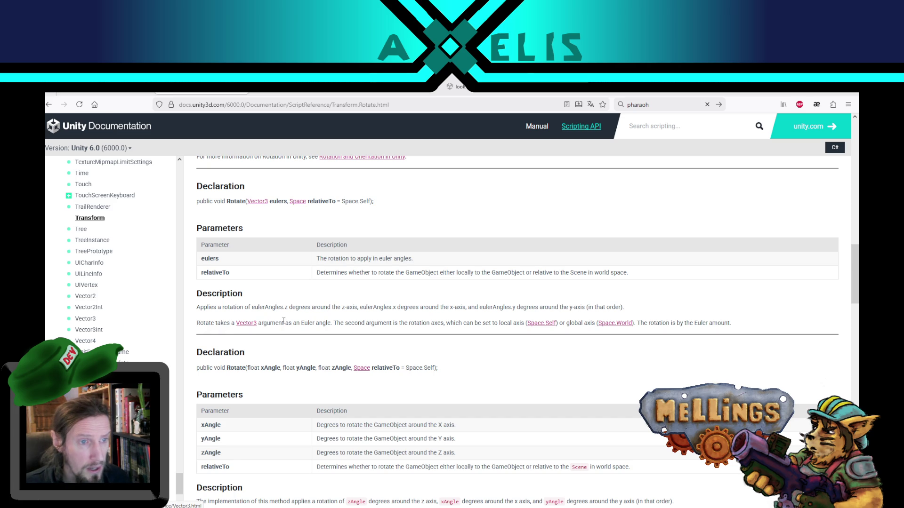
{"action": "double_click", "coordinate": [324, 324]}
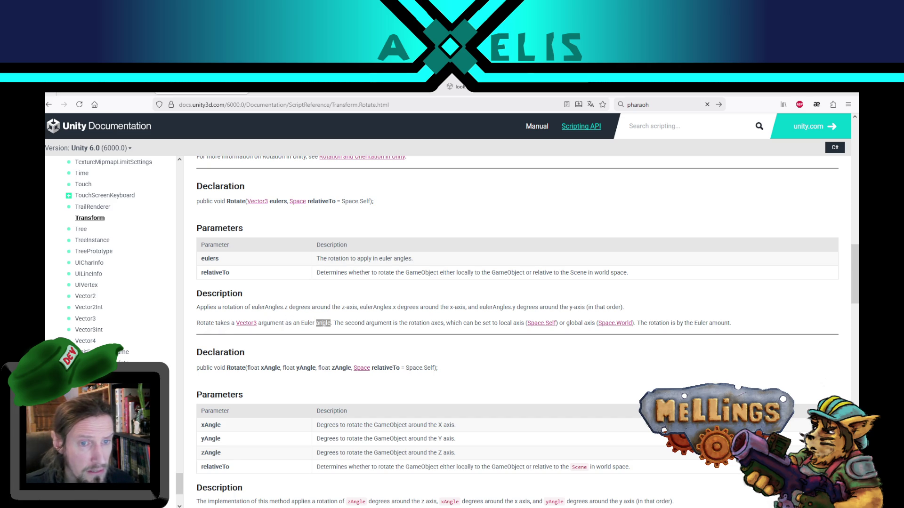
{"action": "key", "text": "alt+Tab"}
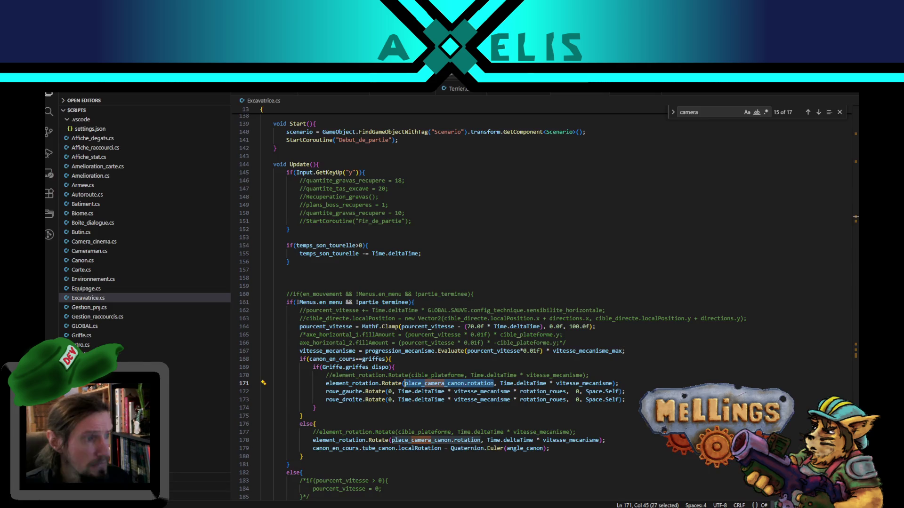
{"action": "key", "text": "alt+Tab"}
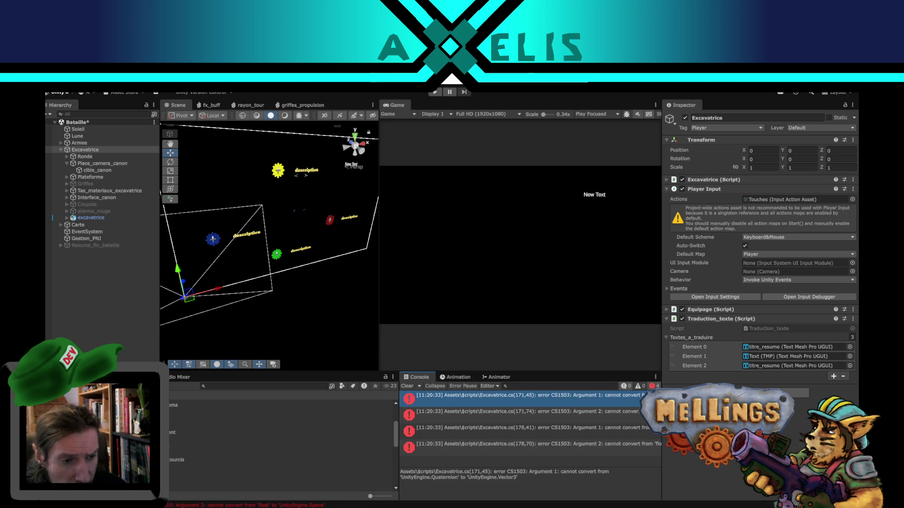
{"action": "mouse_move", "coordinate": [359, 506]}
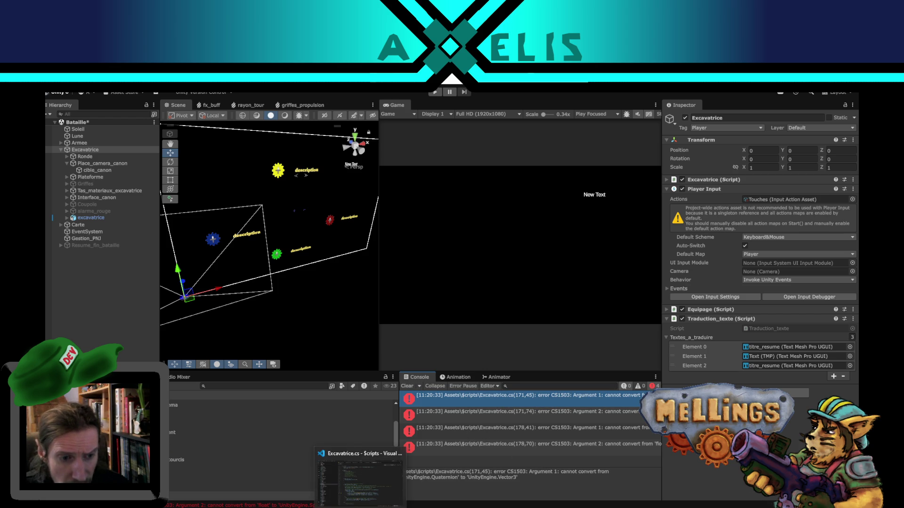
{"action": "left_click", "coordinate": [346, 506]}
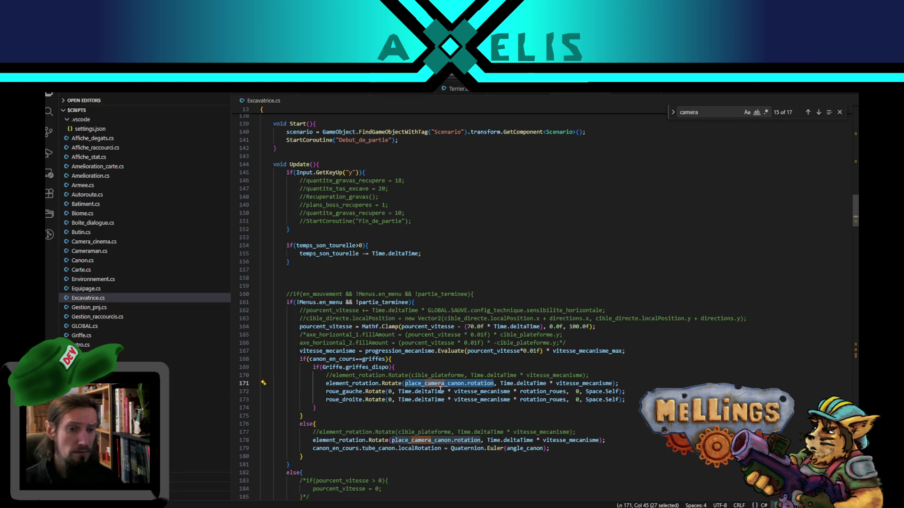
- Change line 171 to pass new Vector3(place_camera_canon.rotation) and check Unity's resulting CS1729 error
{"action": "type", "text": "("}
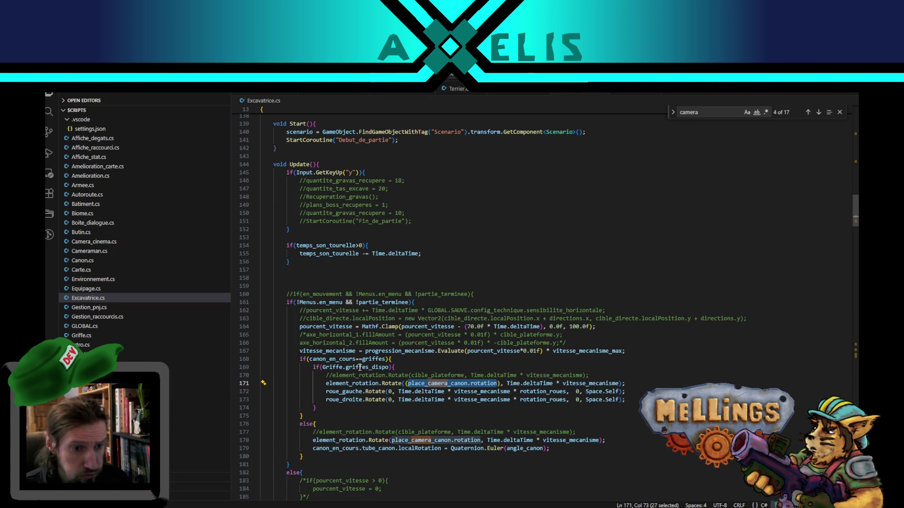
{"action": "key", "text": "Left"}
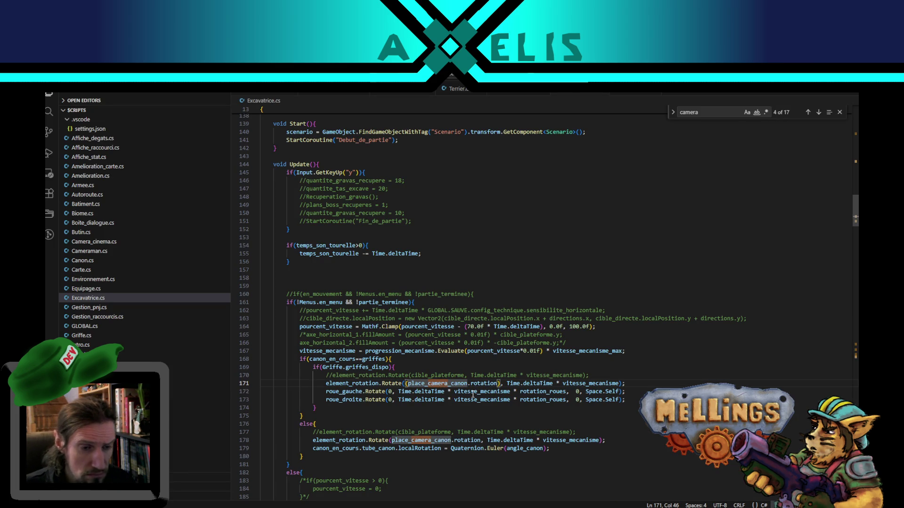
{"action": "key", "text": "Left"}
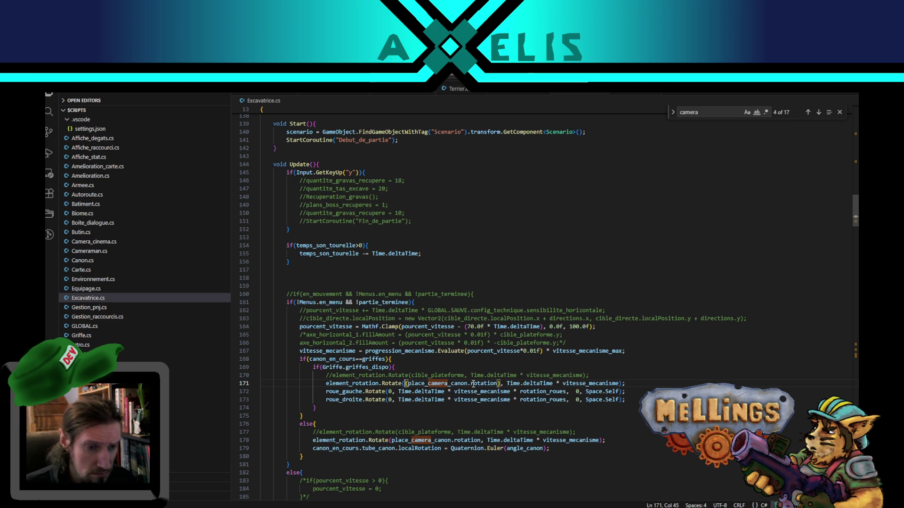
{"action": "type", "text": "Vector3"}
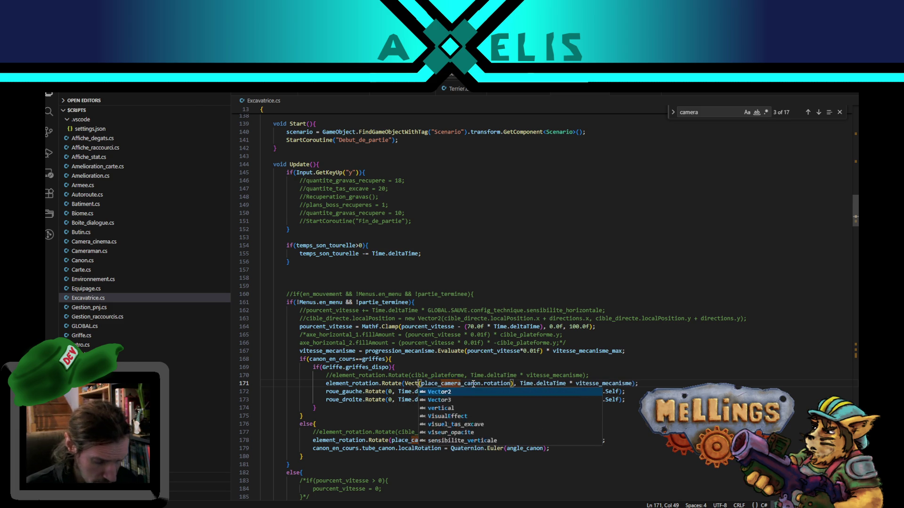
{"action": "key", "text": "Escape"}
{"action": "key", "text": "ctrl+Left"}
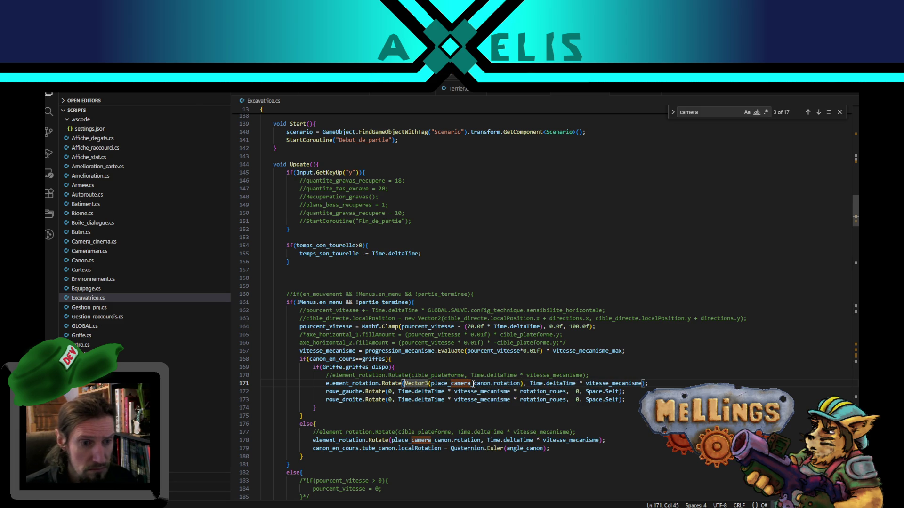
{"action": "type", "text": "new"}
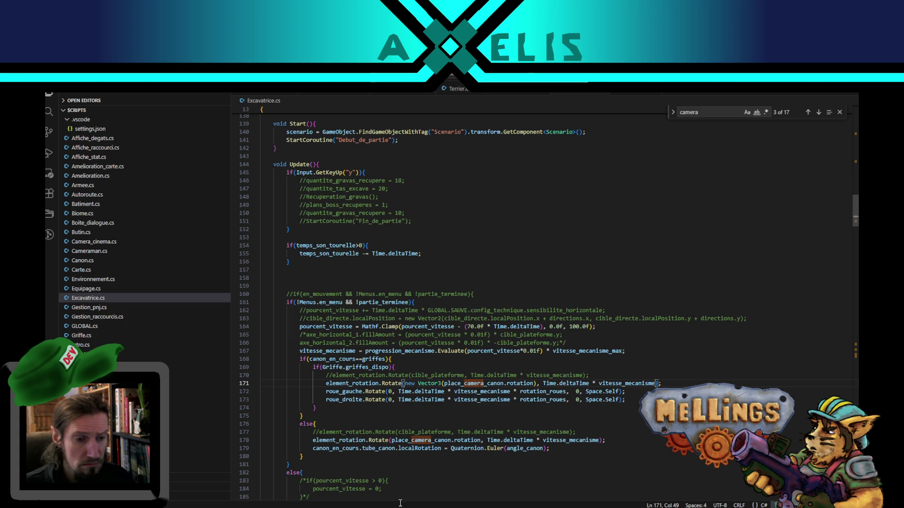
{"action": "key", "text": "alt+Tab"}
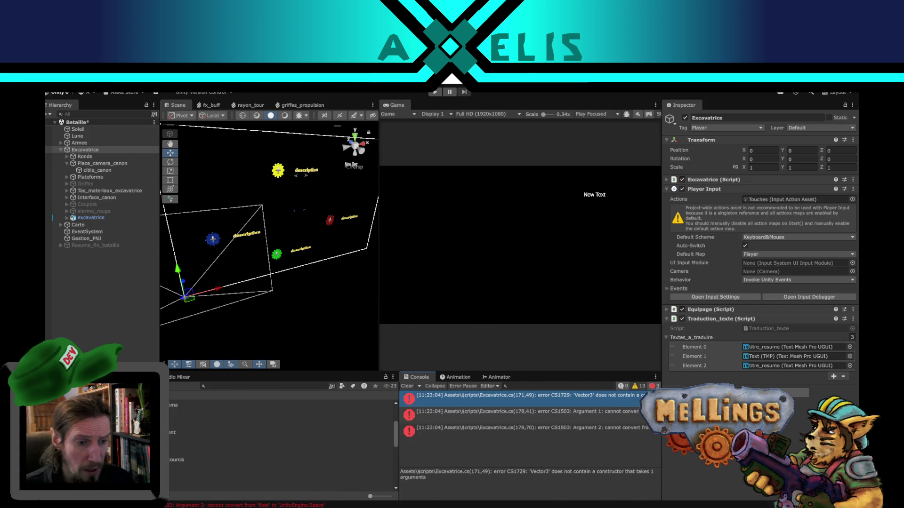
{"action": "double_click", "coordinate": [481, 395]}
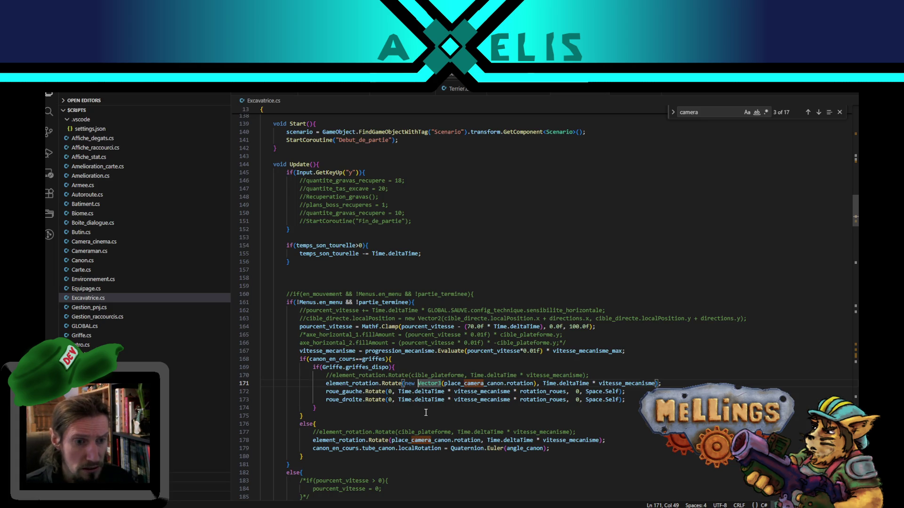
- Wrap line 178's place_camera_canon.rotation in new Vector3(), save, and recompile in Unity
{"action": "double_click", "coordinate": [481, 383]}
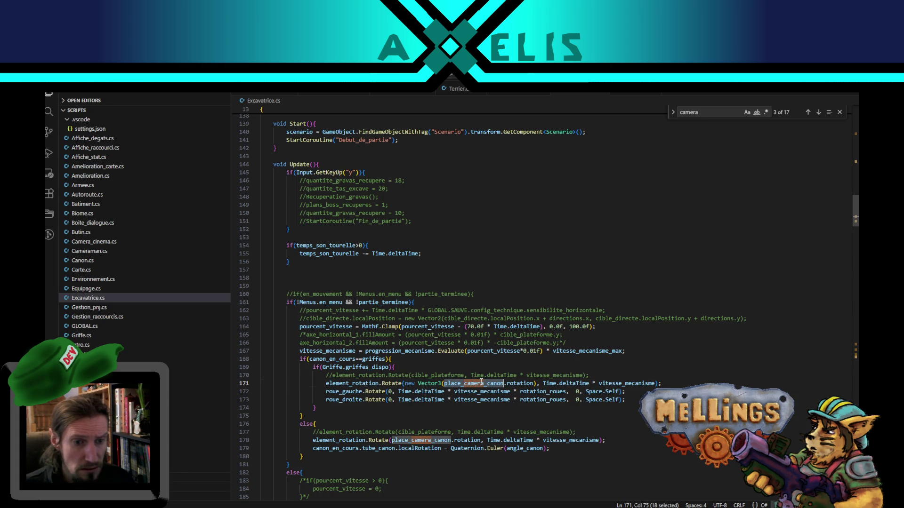
{"action": "left_click_drag", "start_coordinate": [480, 440], "coordinate": [391, 440]}
{"action": "type", "text": "("}
{"action": "left_click", "coordinate": [392, 440]}
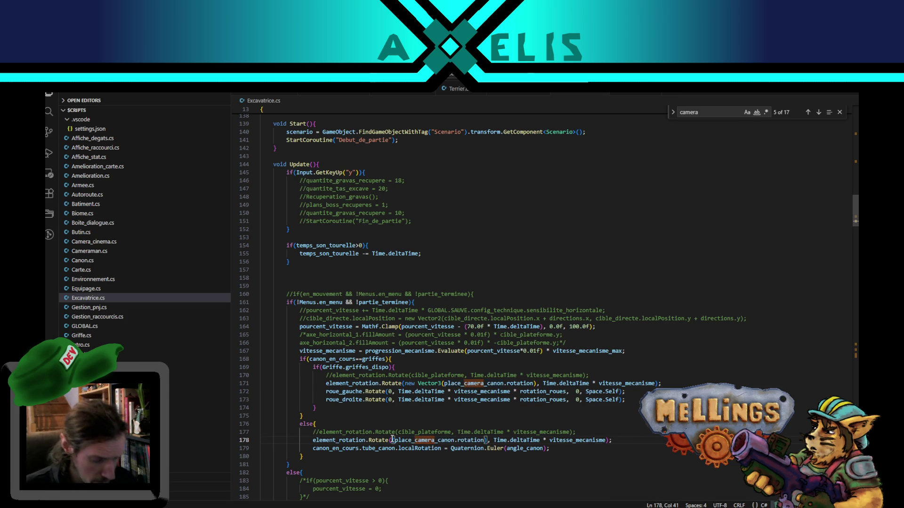
{"action": "type", "text": "new vector"}
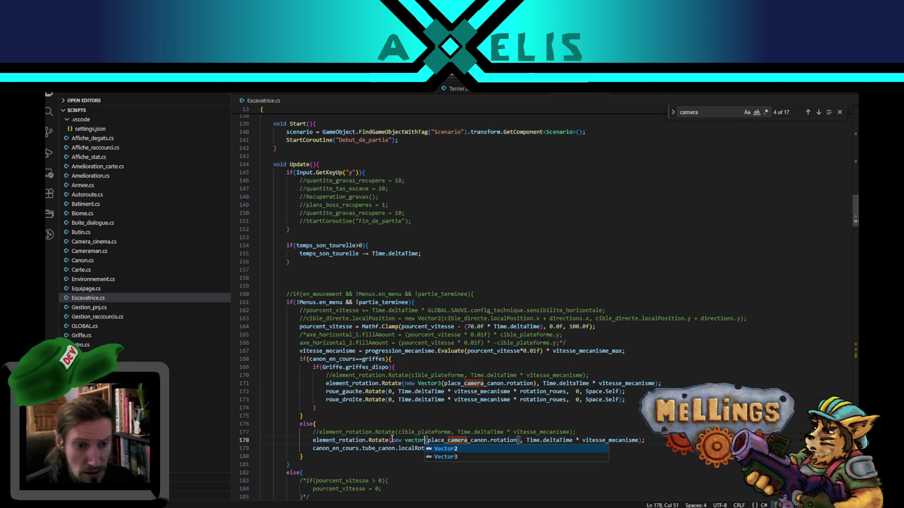
{"action": "key", "text": "Down"}
{"action": "key", "text": "Return"}
{"action": "key", "text": "ctrl+s"}
{"action": "key", "text": "alt+Tab"}
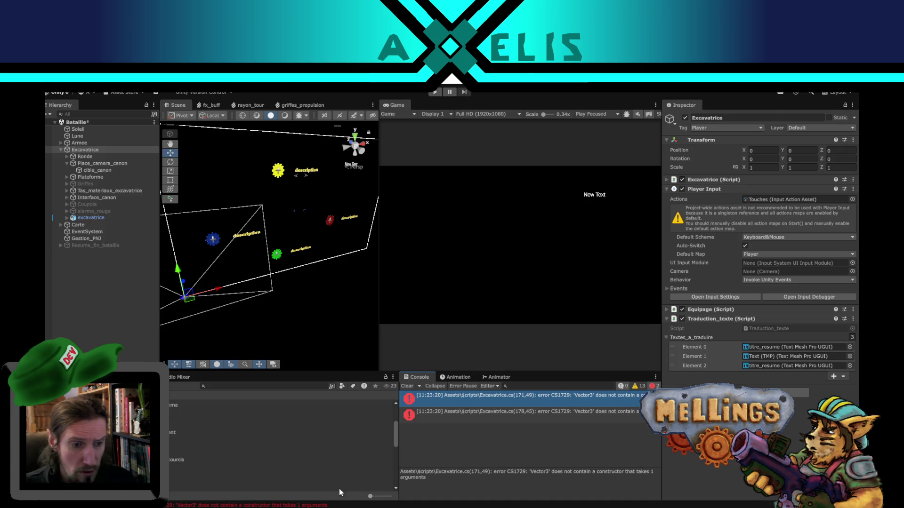
- Compare Unity's remaining errors against Excavatrice.cs lines 167–171
{"action": "key", "text": "alt+Tab"}
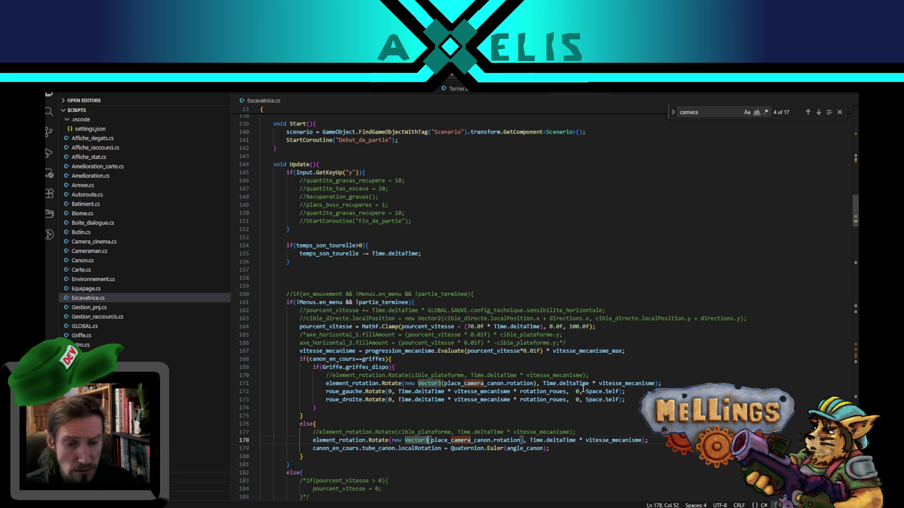
{"action": "left_click", "coordinate": [485, 351]}
{"action": "double_click", "coordinate": [478, 383]}
{"action": "scroll", "coordinate": [465, 451], "scroll_direction": "down", "scroll_amount": 4}
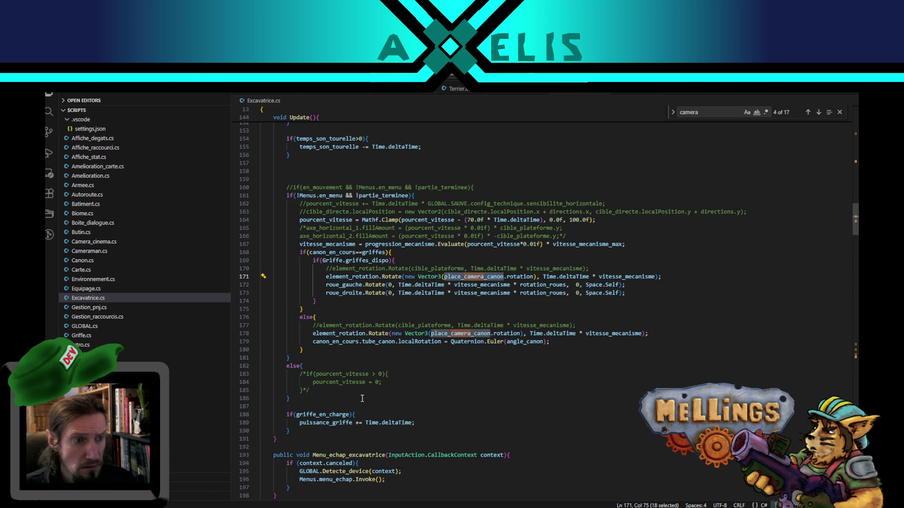
{"action": "key", "text": "alt+Tab"}
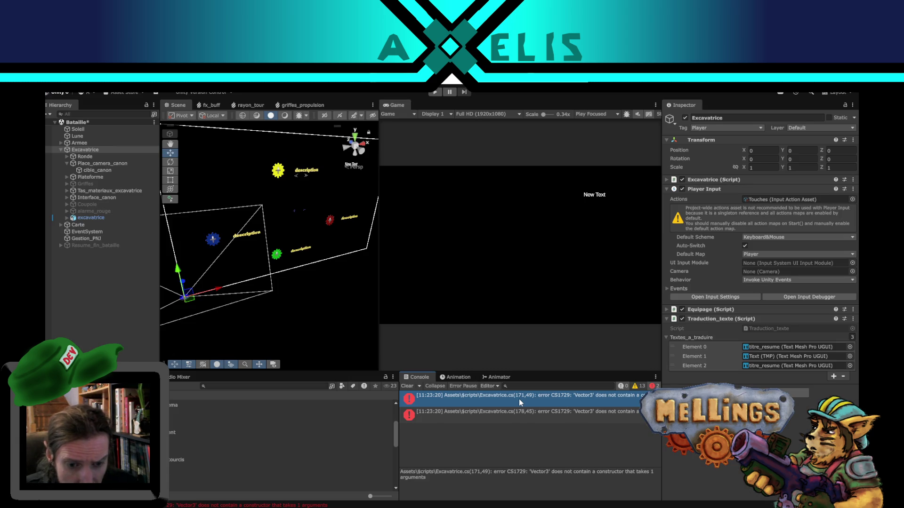
{"action": "key", "text": "alt+Tab"}
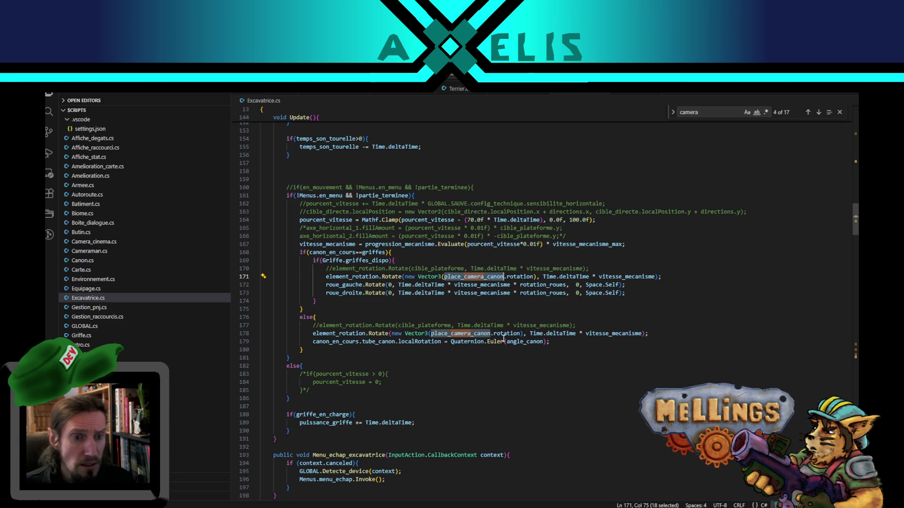
{"action": "left_click", "coordinate": [485, 277]}
{"action": "scroll", "coordinate": [540, 275], "scroll_direction": "up", "scroll_amount": 3}
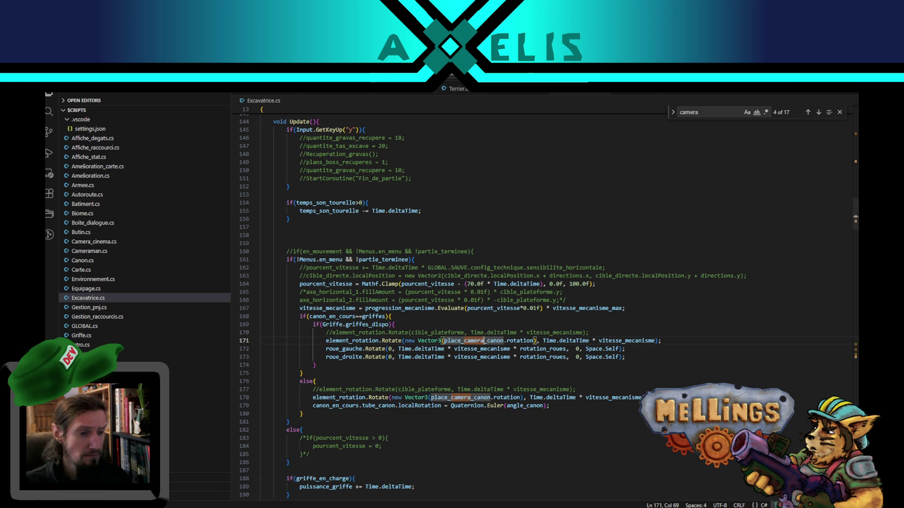
{"action": "mouse_move", "coordinate": [245, 506]}
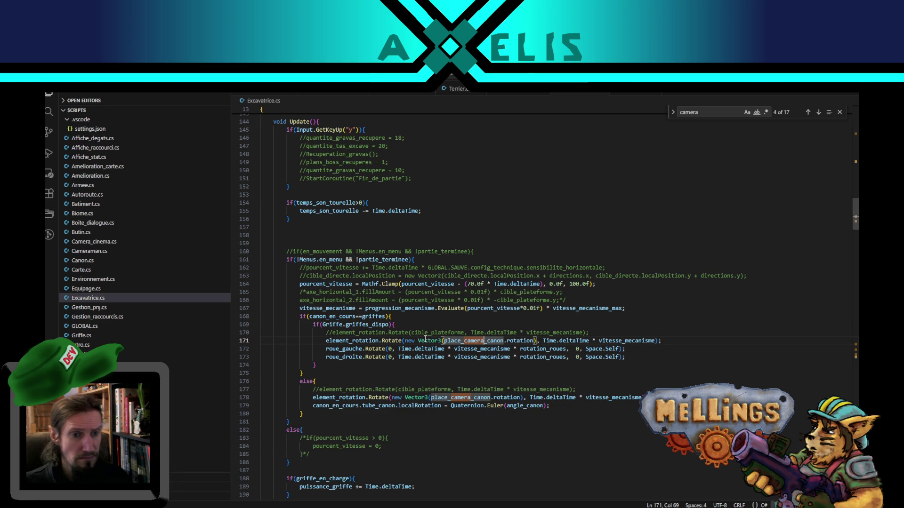
- Undo the new Vector3 wrappers on lines 178 and 171
{"action": "left_click", "coordinate": [434, 341]}
{"action": "left_click_drag", "start_coordinate": [434, 340], "coordinate": [405, 340]}
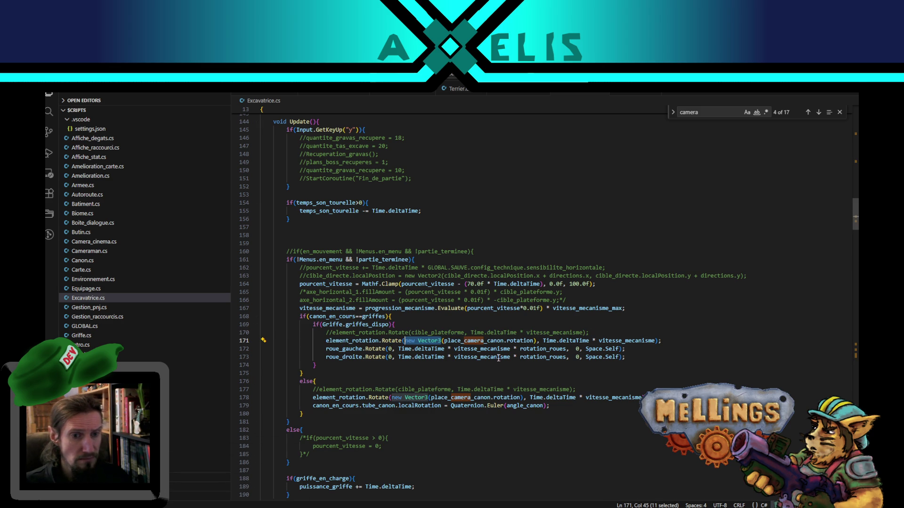
{"action": "key", "text": "ctrl+z"}
{"action": "key", "text": "ctrl+z"}
{"action": "key", "text": "ctrl+z"}
{"action": "key", "text": "ctrl+z"}
{"action": "key", "text": "ctrl+z"}
{"action": "key", "text": "ctrl+z"}
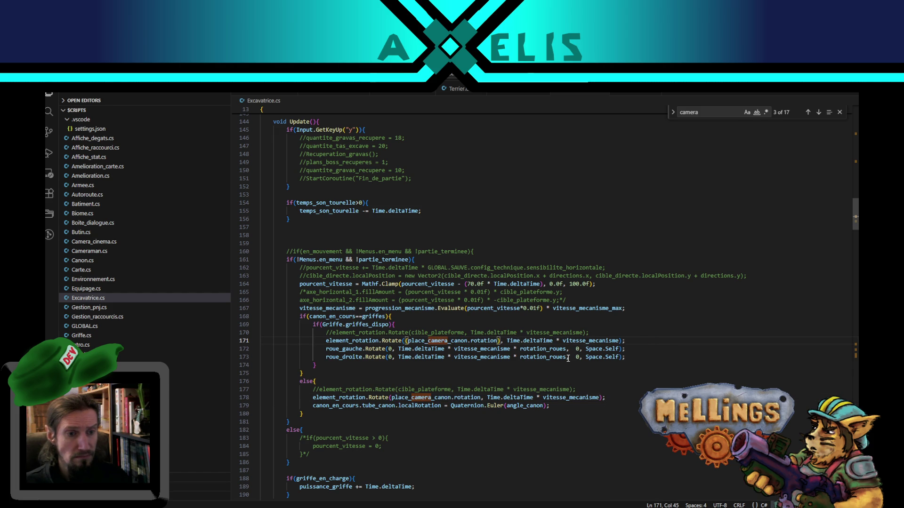
{"action": "key", "text": "ctrl+z"}
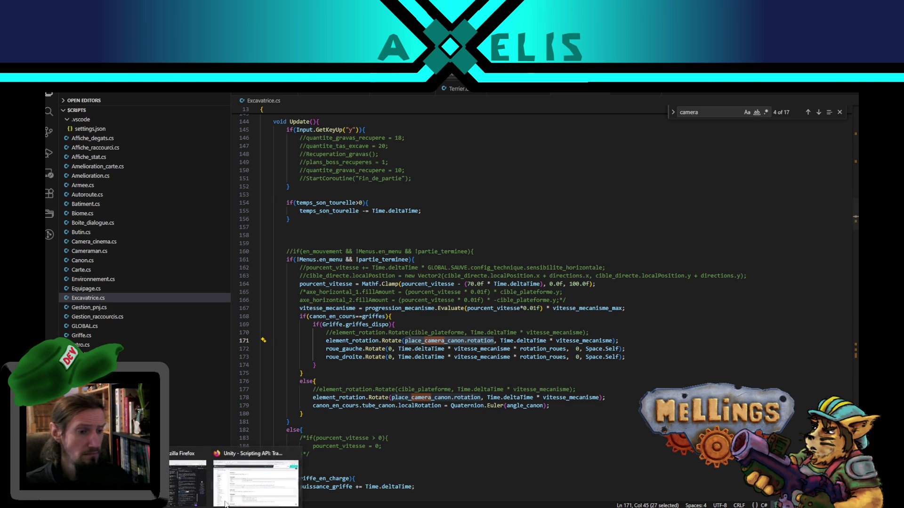
{"action": "left_click", "coordinate": [226, 499]}
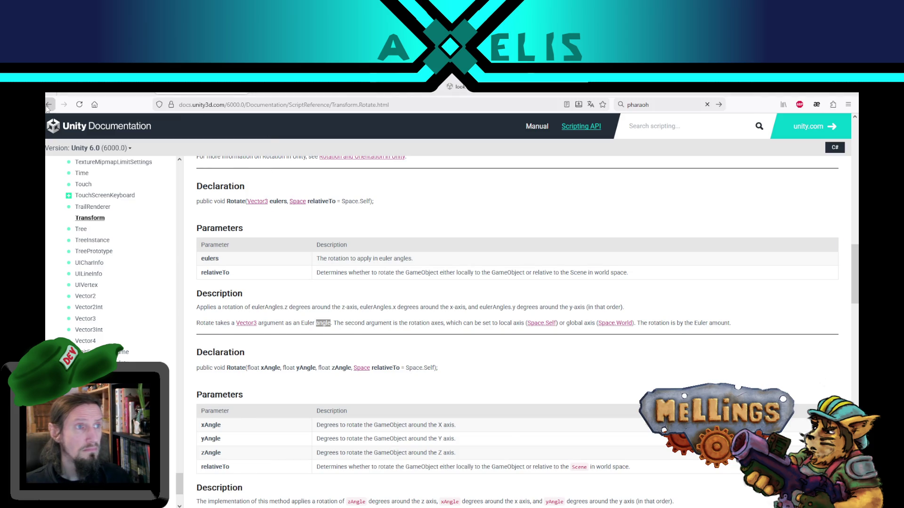
- Go back to the DuckDuckGo results and search for 'unity 6 rotation to vector3'
{"action": "left_click", "coordinate": [49, 105]}
{"action": "left_click_drag", "start_coordinate": [140, 131], "coordinate": [285, 133]}
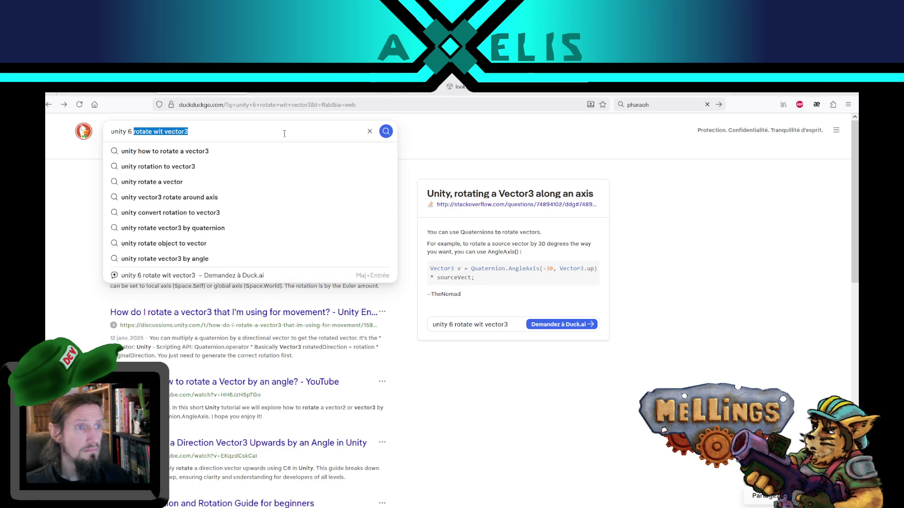
{"action": "type", "text": "rotation "}
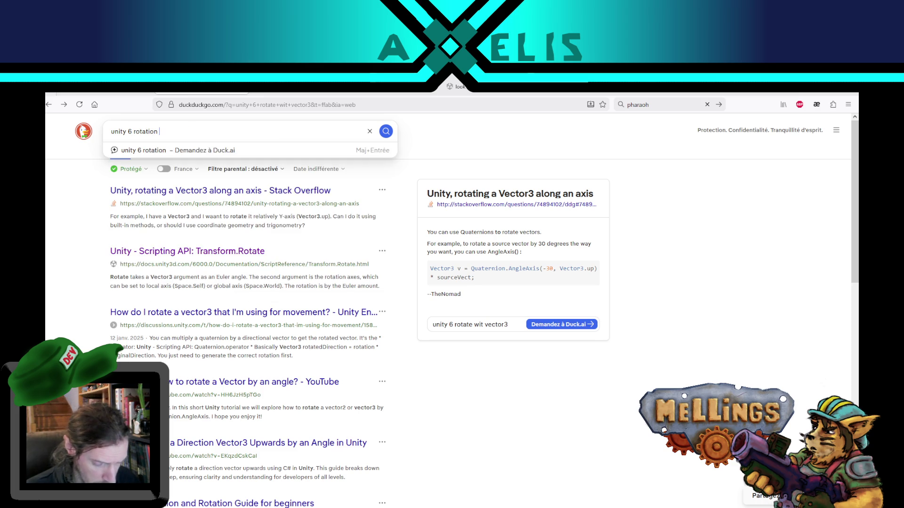
{"action": "type", "text": "to vector3"}
{"action": "key", "text": "Return"}
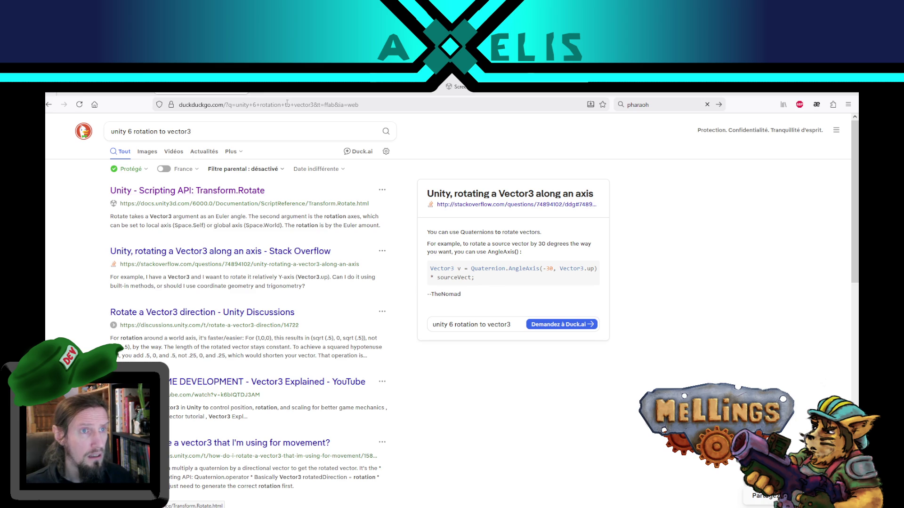
- Read the Transform.Rotate(xAngle, yAngle, zAngle) documentation, then return to Excavatrice.cs
{"action": "left_click", "coordinate": [196, 193]}
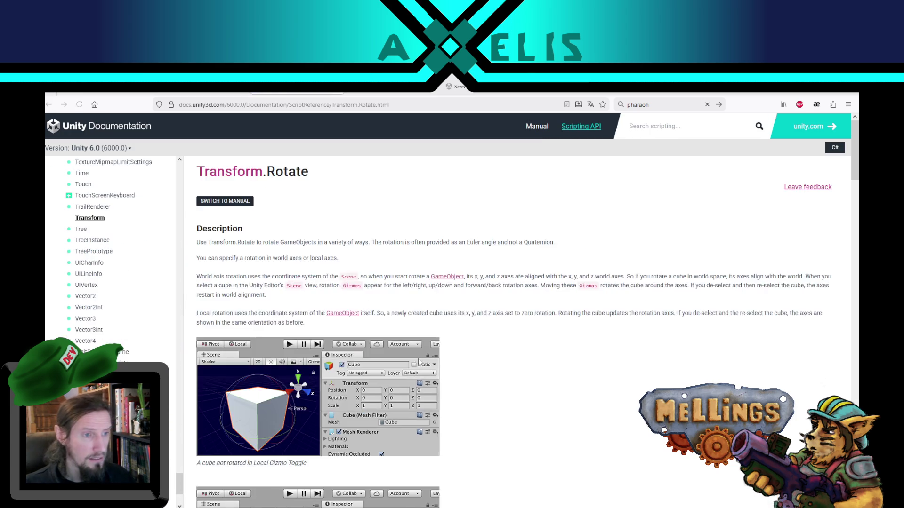
{"action": "scroll", "coordinate": [512, 370], "scroll_direction": "down", "scroll_amount": 10}
{"action": "scroll", "coordinate": [547, 387], "scroll_direction": "down", "scroll_amount": 10}
{"action": "scroll", "coordinate": [584, 377], "scroll_direction": "up", "scroll_amount": 5}
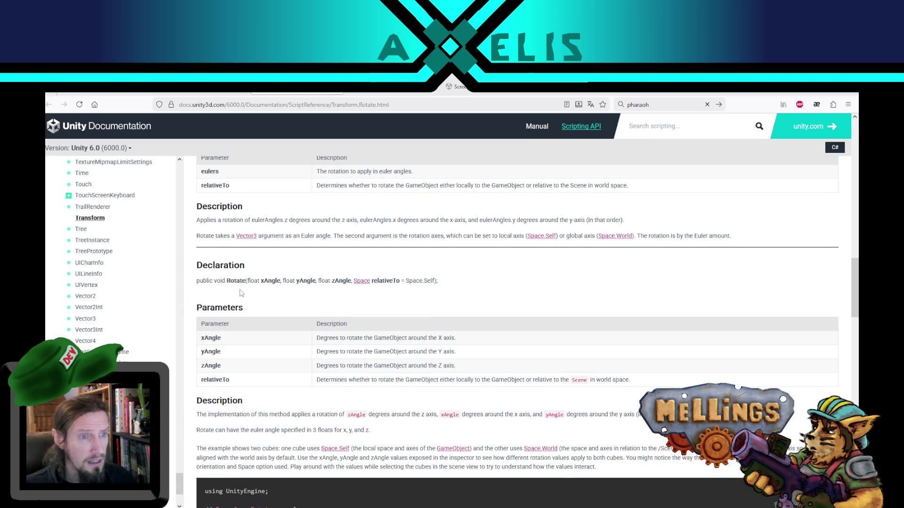
{"action": "scroll", "coordinate": [306, 292], "scroll_direction": "up", "scroll_amount": 1}
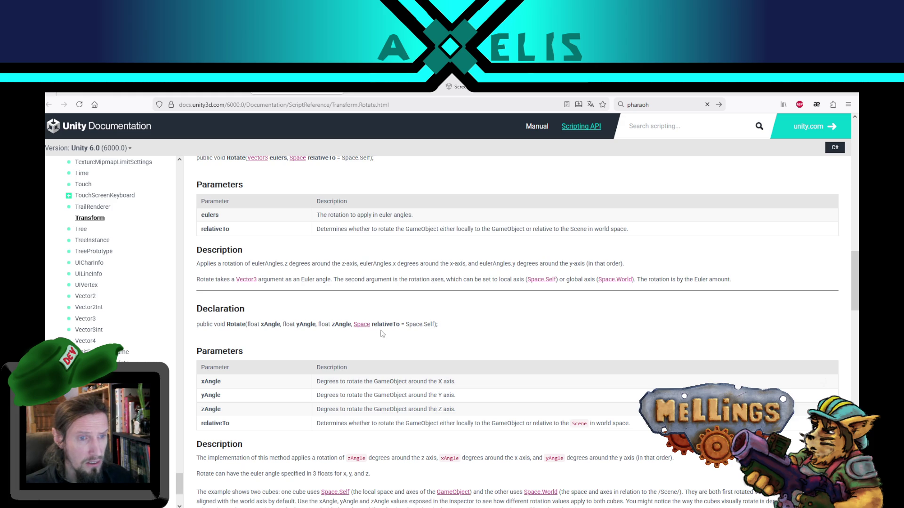
{"action": "scroll", "coordinate": [253, 324], "scroll_direction": "up", "scroll_amount": 2}
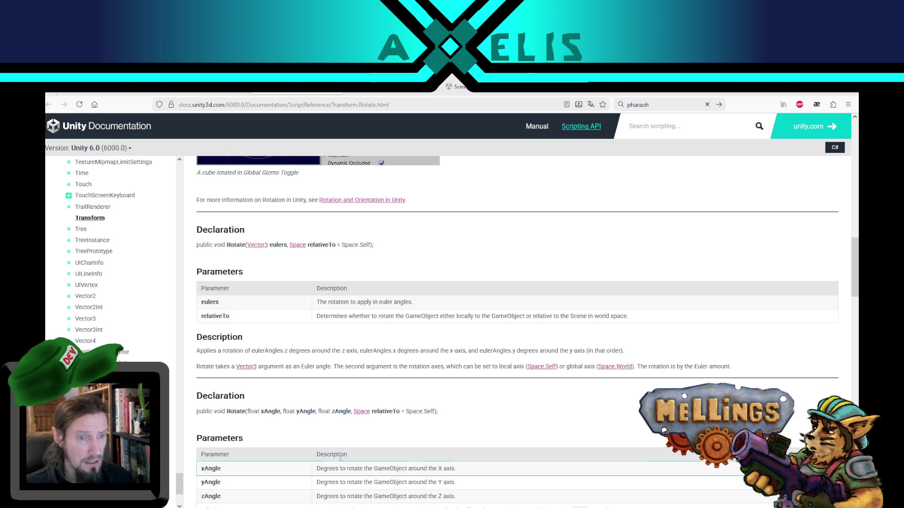
{"action": "key", "text": "alt+Tab"}
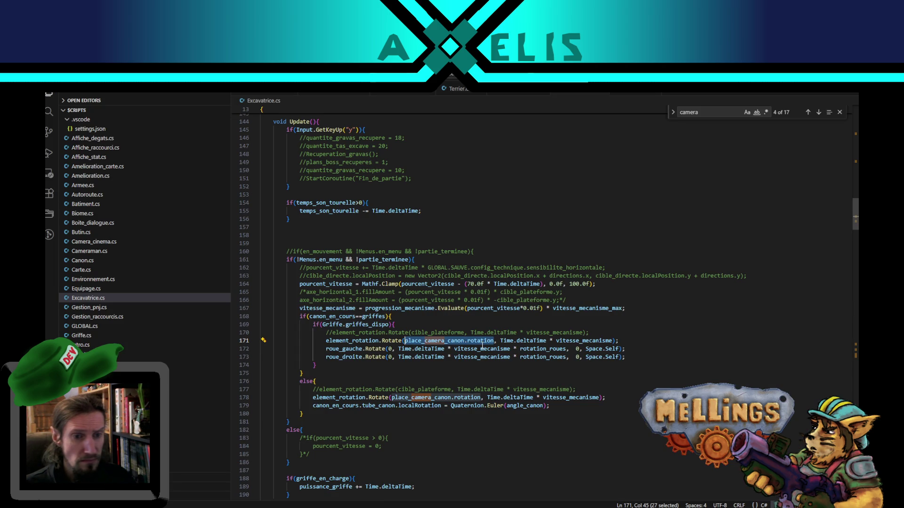
- Change line 171's Rotate call to take 0, place_camera_canon.rotation.y, 0 as separate angles
{"action": "key", "text": "Right"}
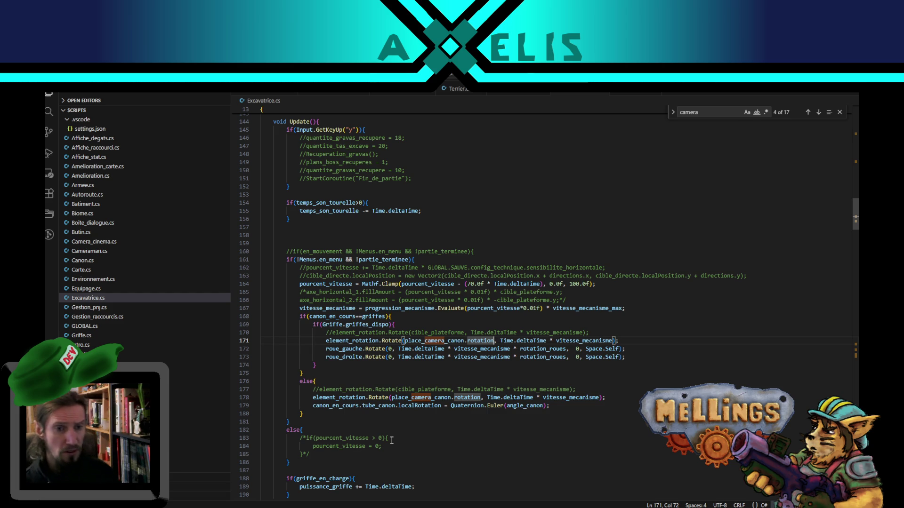
{"action": "type", "text": ".w"}
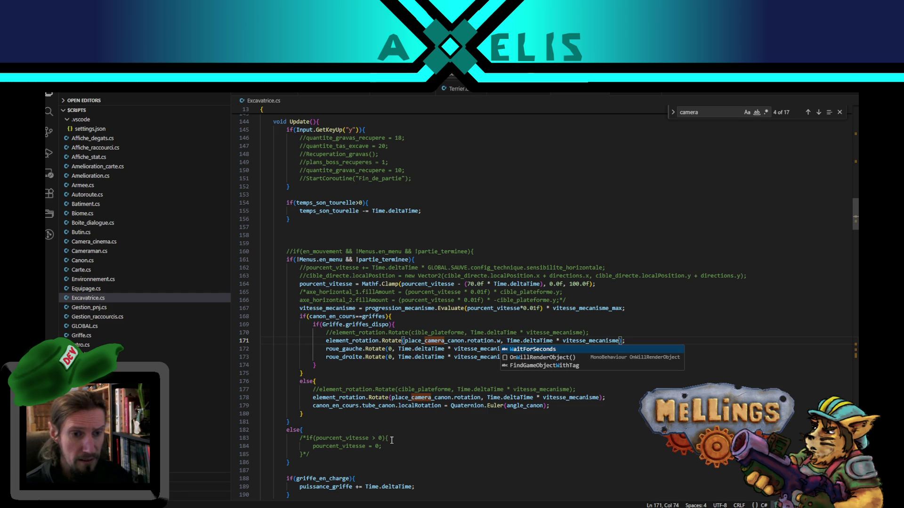
{"action": "key", "text": "Escape"}
{"action": "key", "text": "BackSpace"}
{"action": "type", "text": "x,"}
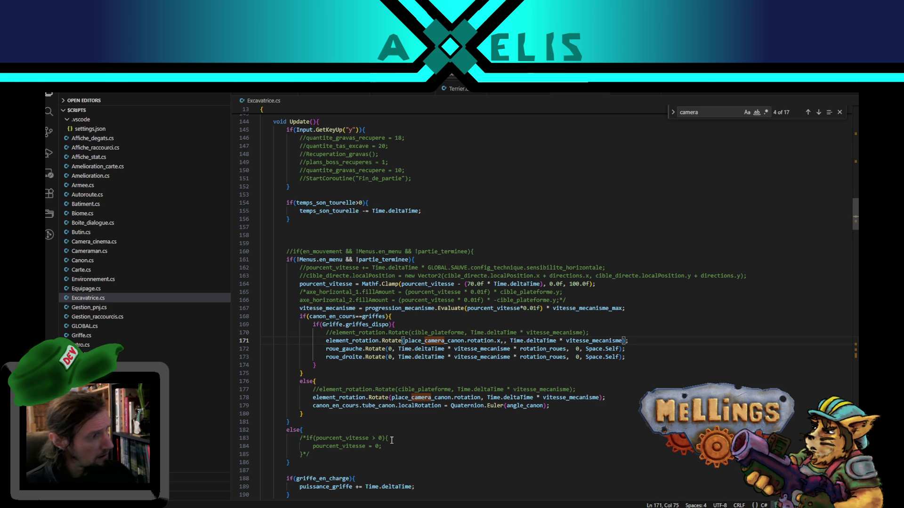
{"action": "key", "text": "BackSpace"}
{"action": "key", "text": "BackSpace"}
{"action": "type", "text": "y"}
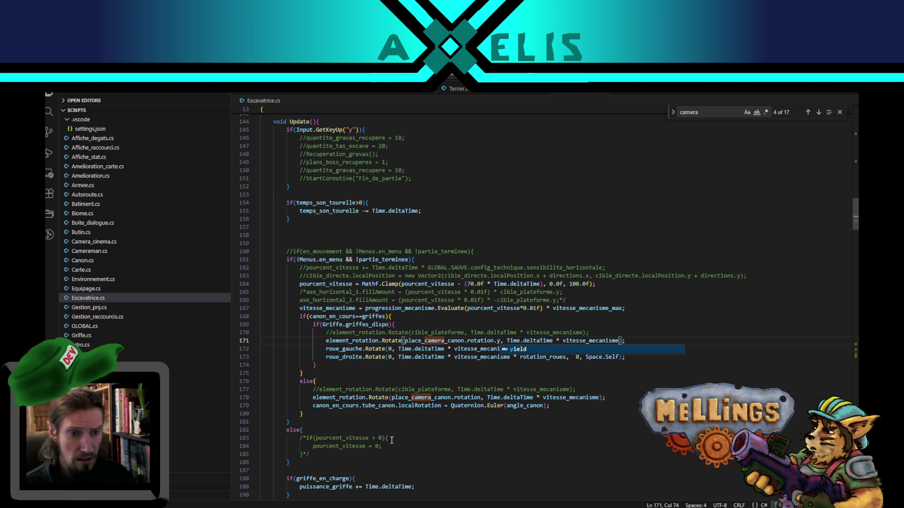
{"action": "key", "text": "ctrl+Left"}
{"action": "key", "text": "ctrl+Left"}
{"action": "key", "text": "ctrl+Left"}
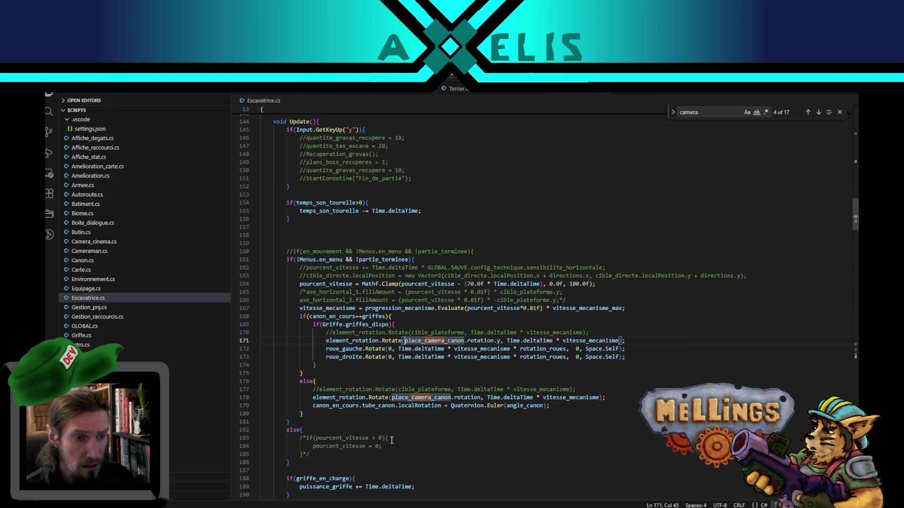
{"action": "type", "text": "0"}
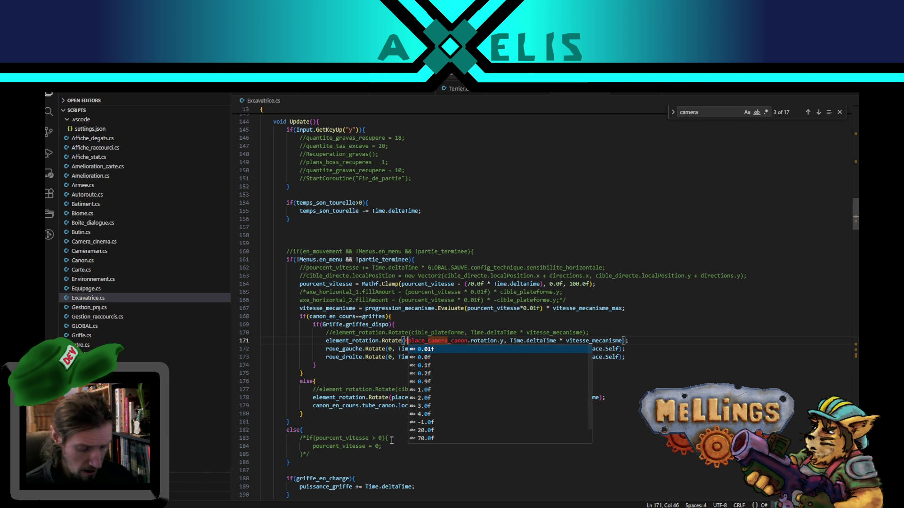
{"action": "type", "text": ", "}
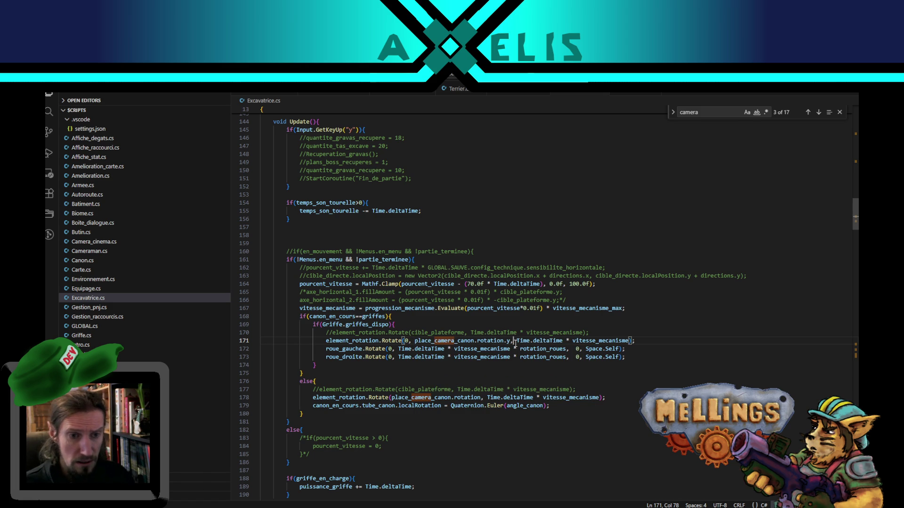
{"action": "type", "text": " 0,"}
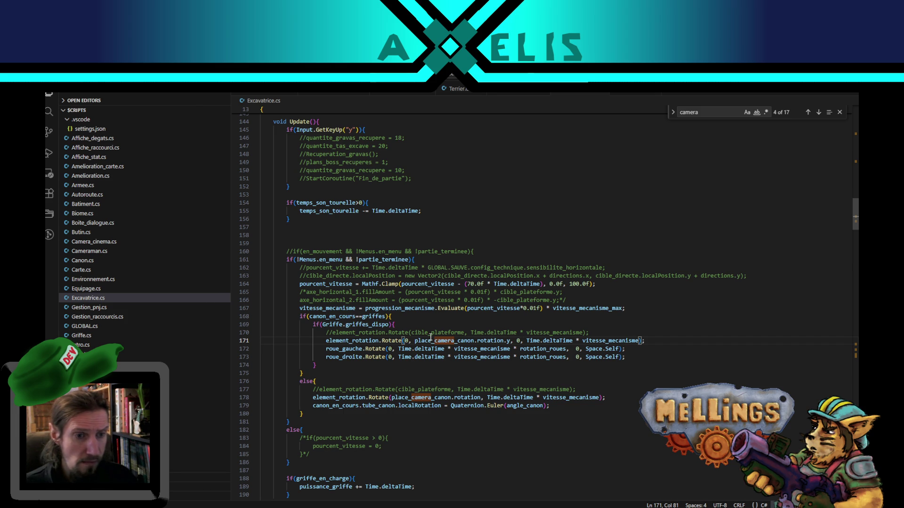
- Copy those three angles over line 178's rotation argument, then compile in Unity
{"action": "left_click", "coordinate": [405, 339], "text": "shift"}
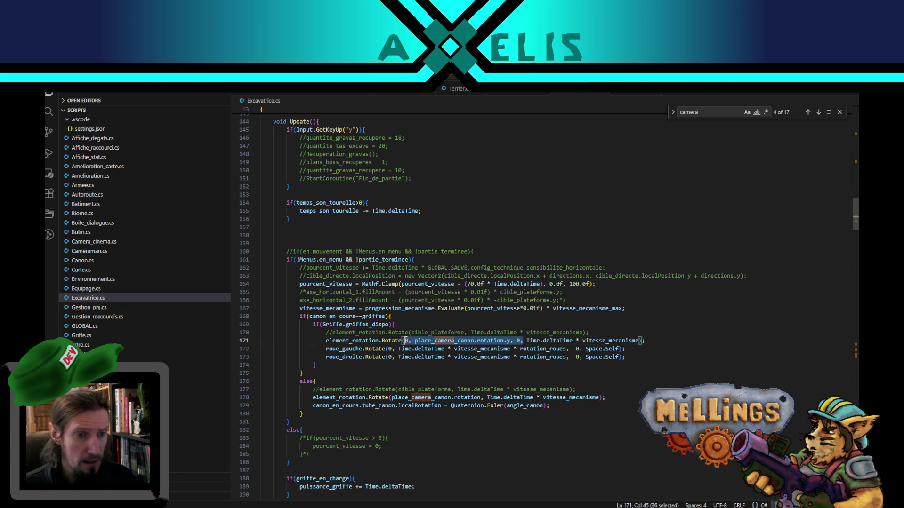
{"action": "key", "text": "ctrl+c"}
{"action": "double_click", "coordinate": [408, 398]}
{"action": "left_click", "coordinate": [485, 398], "text": "shift"}
{"action": "key", "text": "ctrl+v"}
{"action": "key", "text": "Delete"}
{"action": "key", "text": "alt+Tab"}
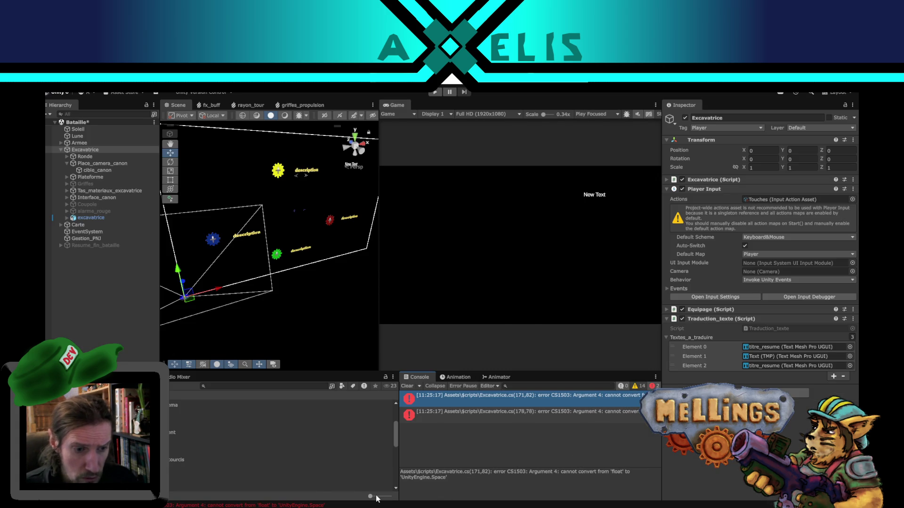
- On line 178, multiply place_camera_canon.rotation.y by Time.deltaTime * vitesse_mecanisme
{"action": "key", "text": "alt+Tab"}
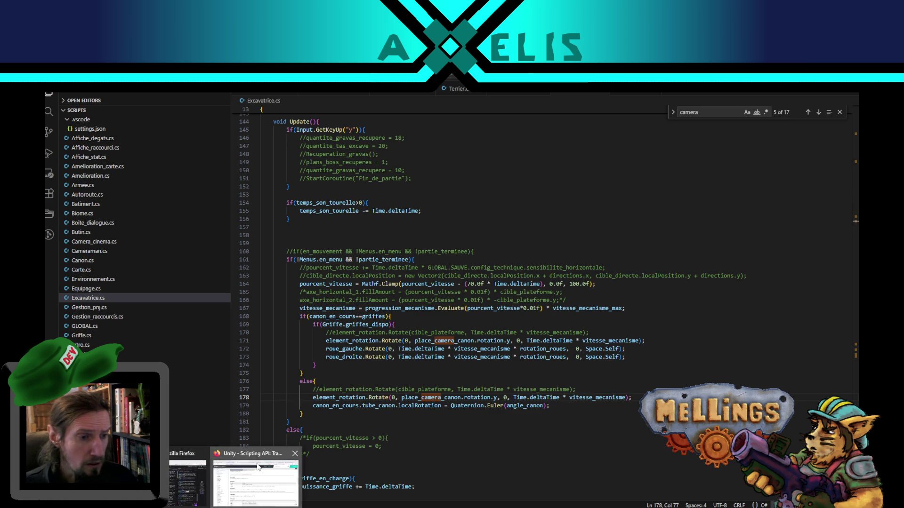
{"action": "left_click", "coordinate": [258, 471]}
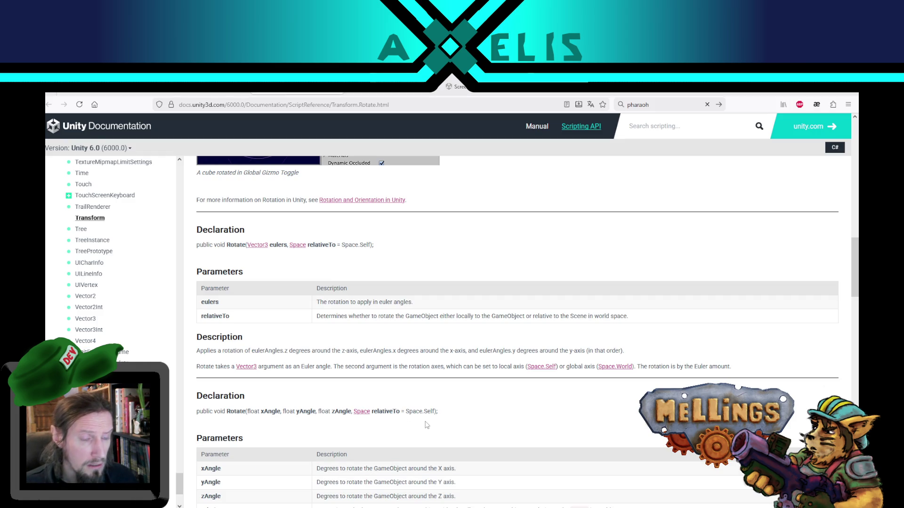
{"action": "key", "text": "alt+Tab"}
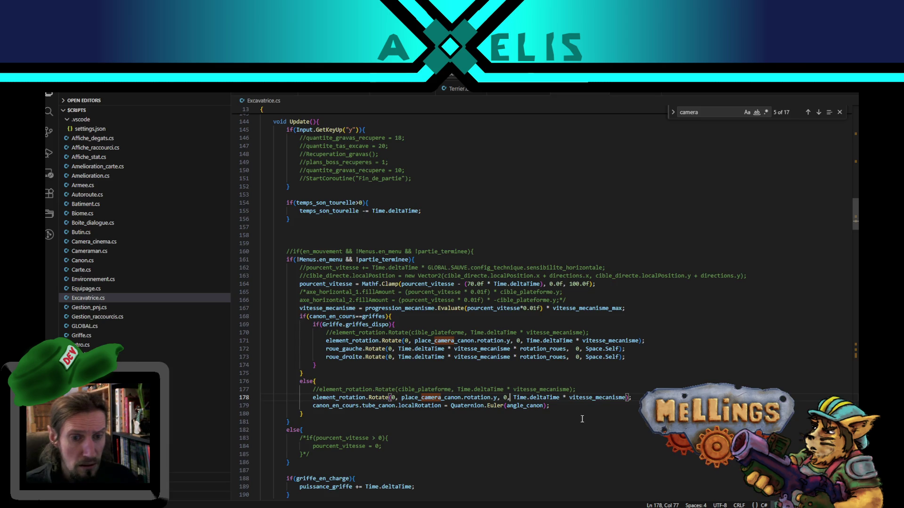
{"action": "left_click_drag", "start_coordinate": [626, 398], "coordinate": [517, 398]}
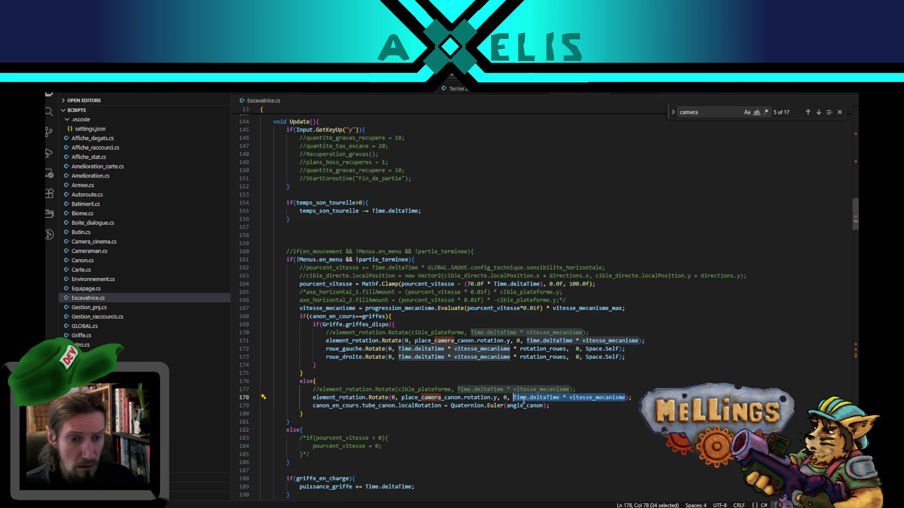
{"action": "key", "text": "BackSpace"}
{"action": "key", "text": "BackSpace"}
{"action": "key", "text": "BackSpace"}
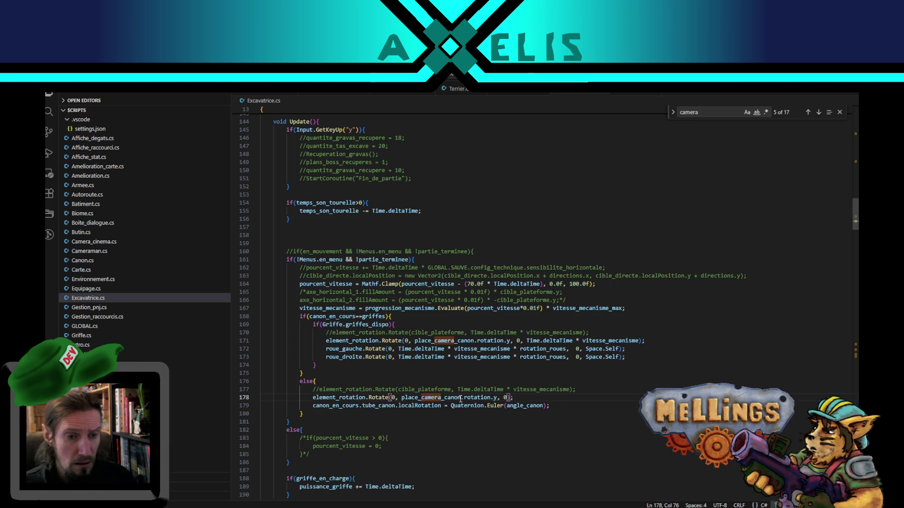
{"action": "left_click", "coordinate": [498, 398]}
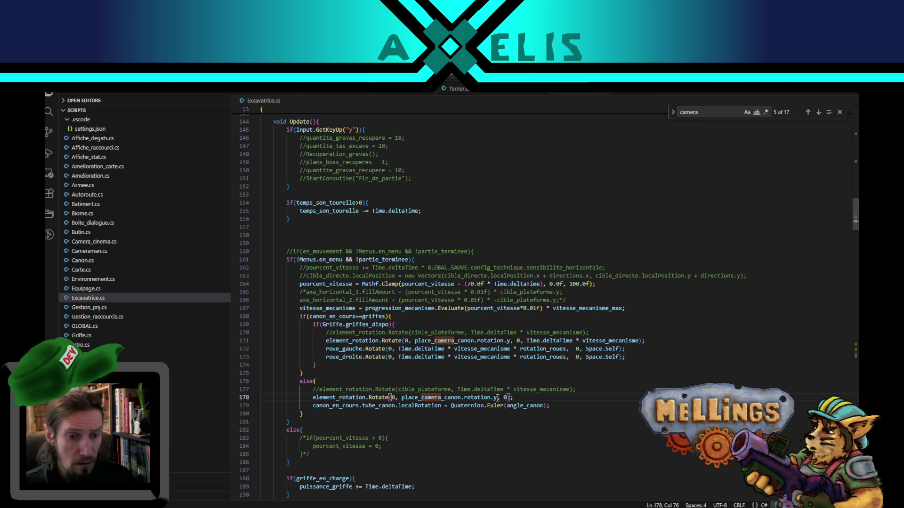
{"action": "type", "text": "*"}
{"action": "key", "text": "ctrl+v"}
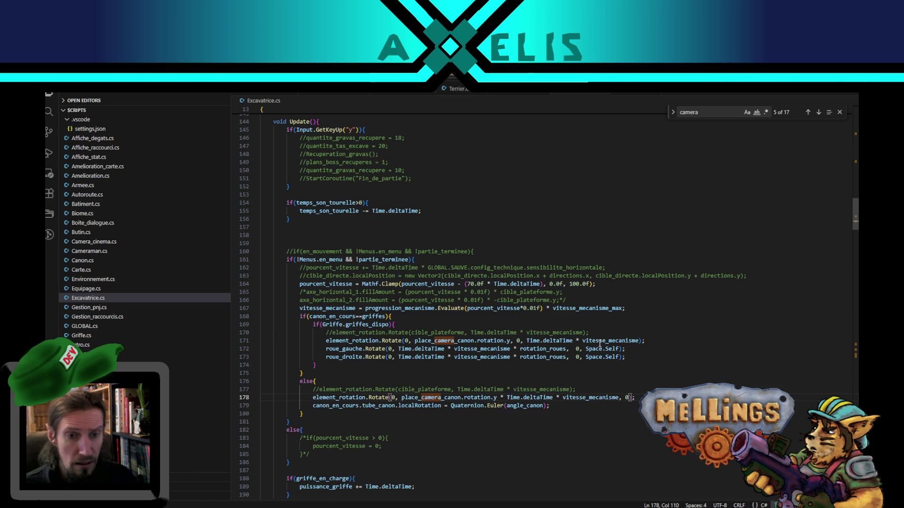
- Move line 171's Time.deltaTime * vitesse_mecanisme to multiply rotation.y, then recompile in Unity
{"action": "left_click_drag", "start_coordinate": [638, 341], "coordinate": [542, 341]}
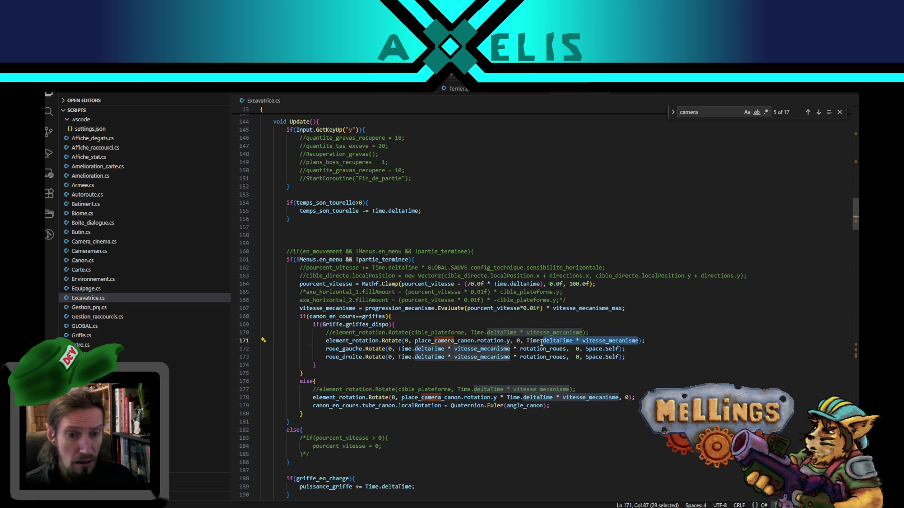
{"action": "left_click", "coordinate": [526, 341], "text": "shift"}
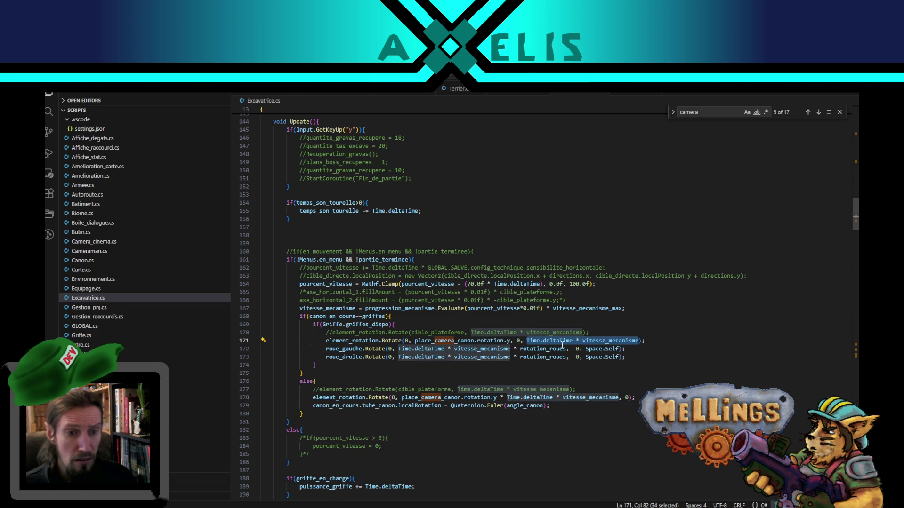
{"action": "key", "text": "ctrl+x"}
{"action": "key", "text": "BackSpace"}
{"action": "key", "text": "BackSpace"}
{"action": "left_click", "coordinate": [510, 340]}
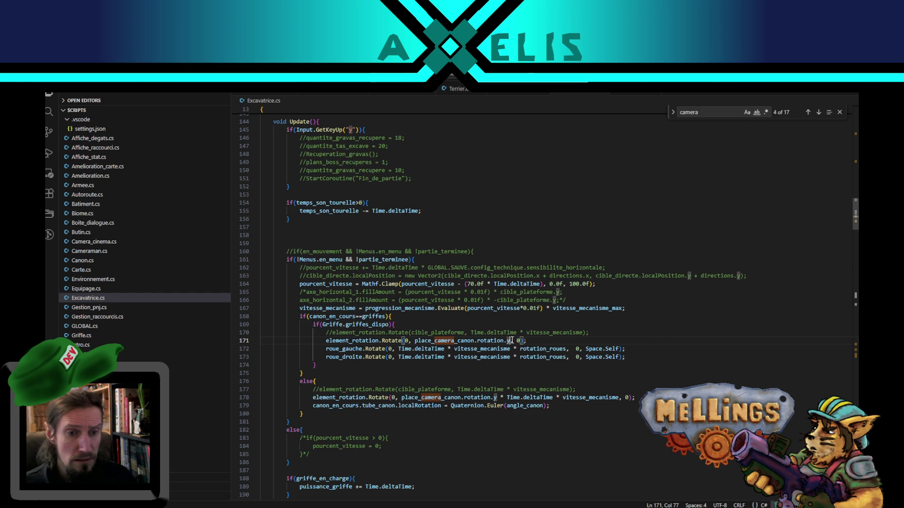
{"action": "key", "text": "ctrl+v"}
{"action": "left_click", "coordinate": [508, 340]}
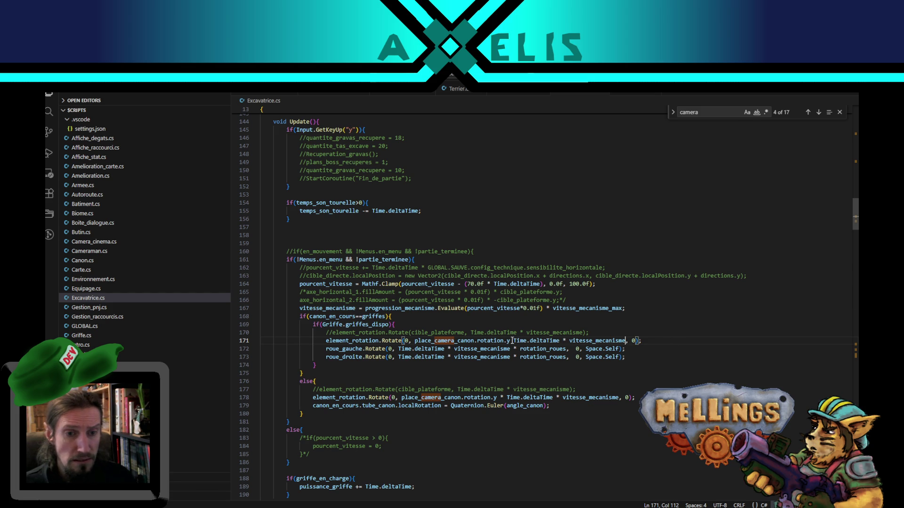
{"action": "type", "text": "*"}
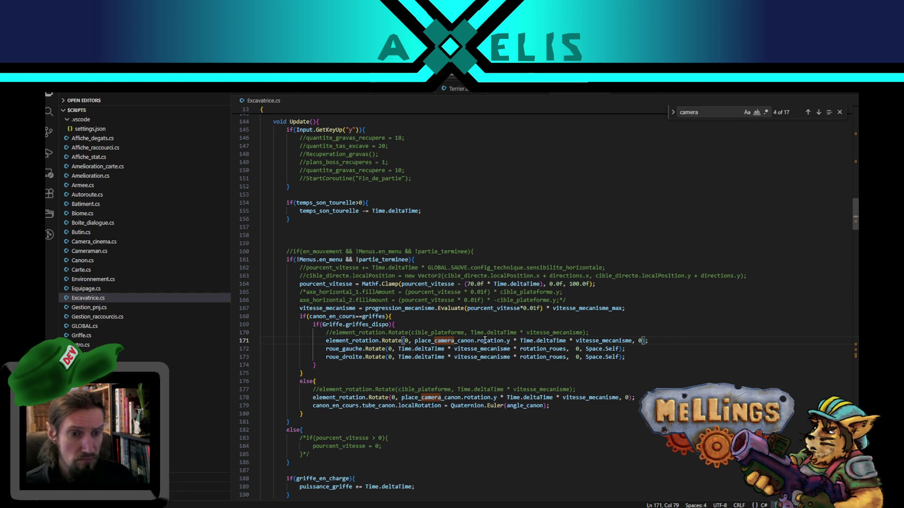
{"action": "double_click", "coordinate": [475, 341]}
{"action": "left_click_drag", "start_coordinate": [475, 340], "coordinate": [483, 343]}
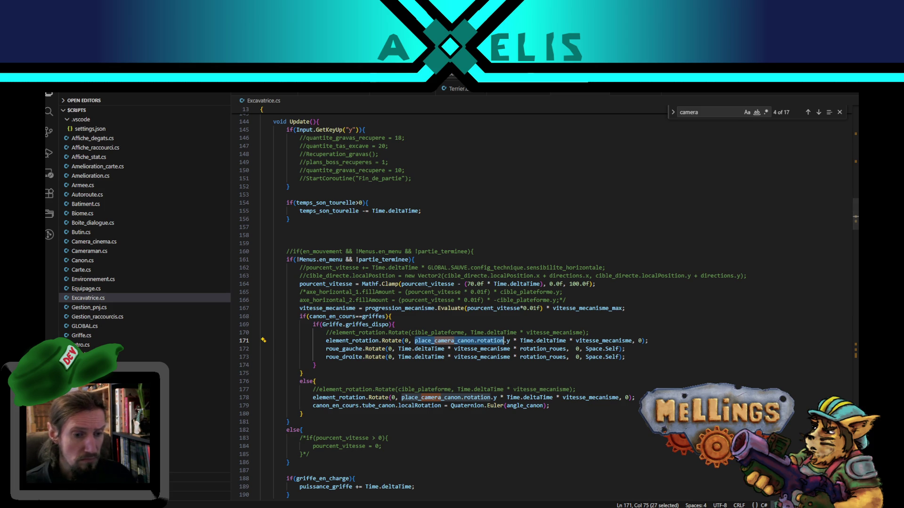
{"action": "key", "text": "alt+Tab"}
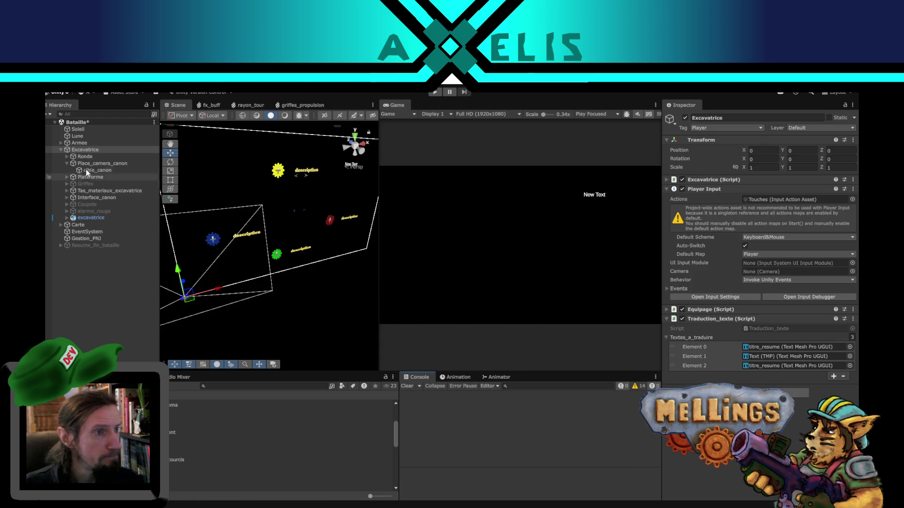
- Find Cameraman through a Hierarchy search and drag it from Base_canon onto Place_camera_canon
{"action": "left_click", "coordinate": [109, 164]}
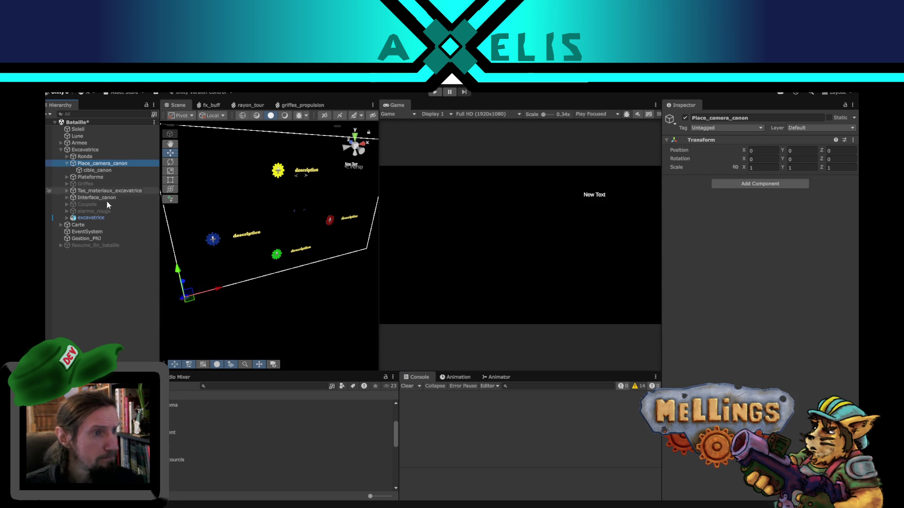
{"action": "left_click", "coordinate": [87, 115]}
{"action": "type", "text": "camera"}
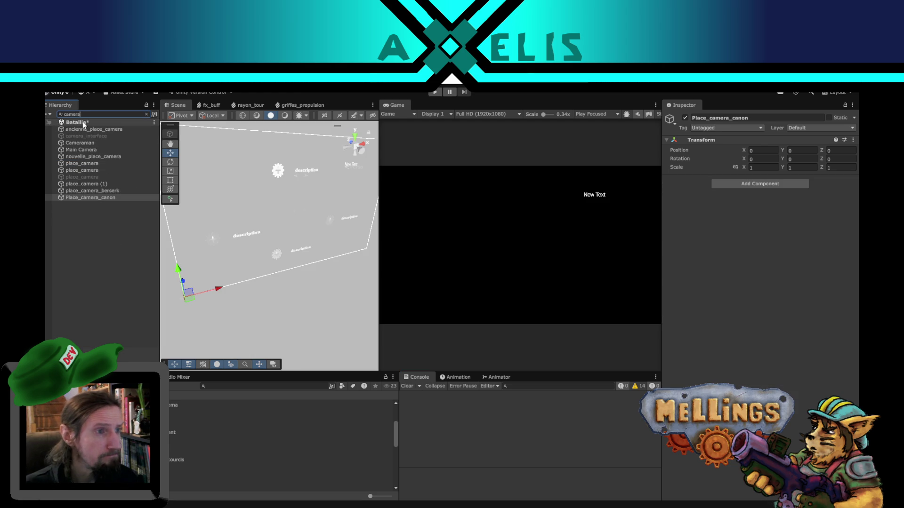
{"action": "left_click", "coordinate": [112, 150]}
{"action": "left_click", "coordinate": [146, 114]}
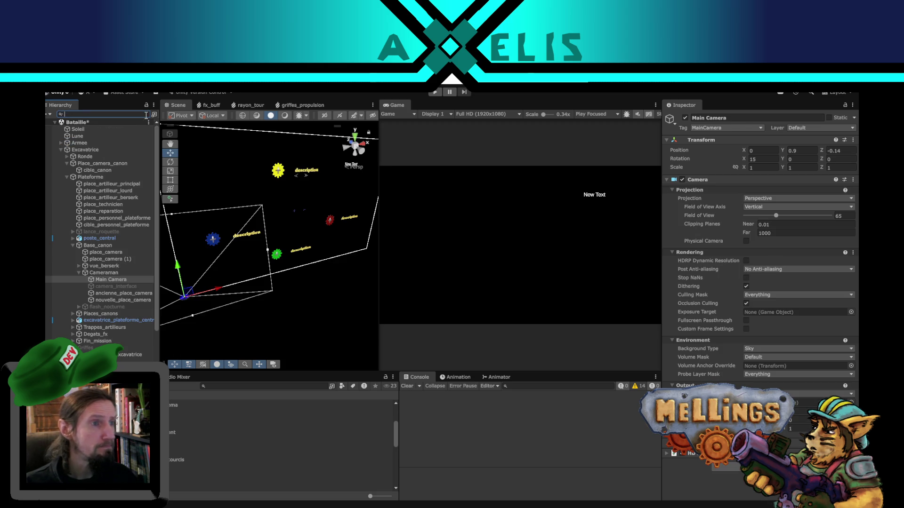
{"action": "left_click", "coordinate": [76, 274]}
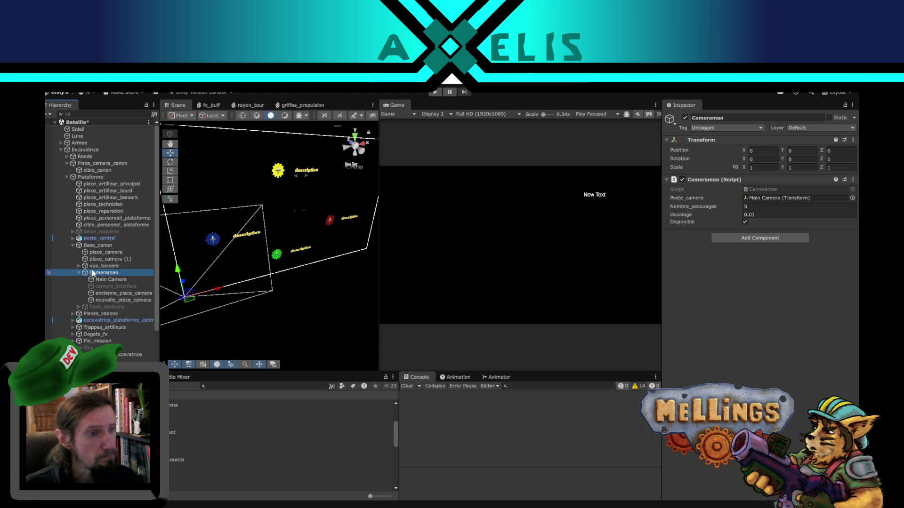
{"action": "left_click", "coordinate": [78, 271]}
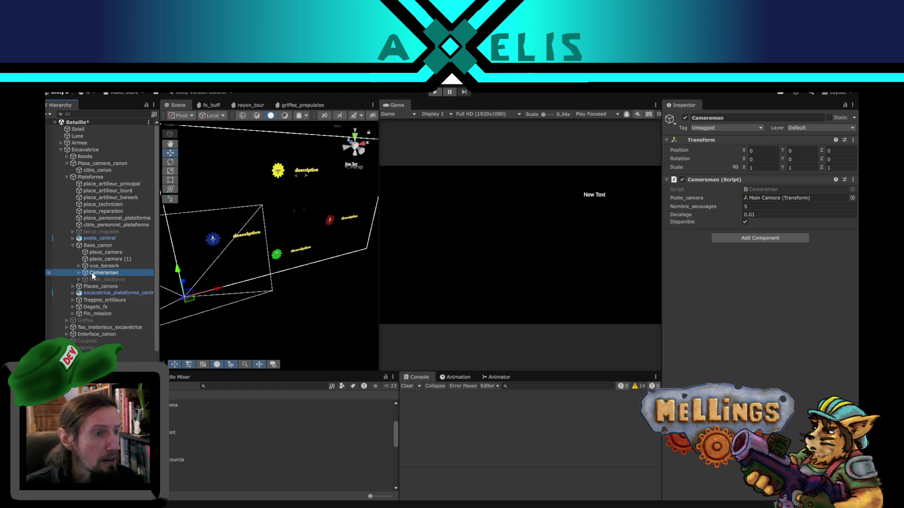
{"action": "left_click_drag", "start_coordinate": [84, 235], "coordinate": [81, 165]}
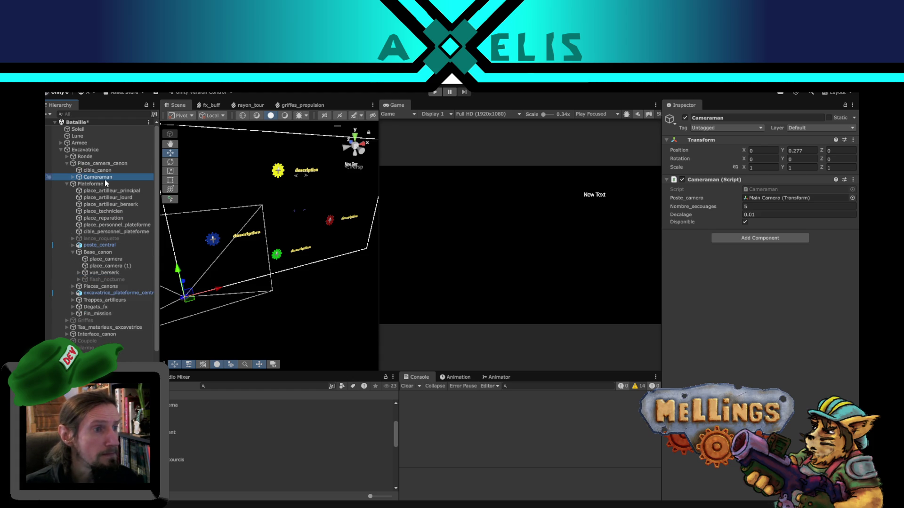
{"action": "left_click", "coordinate": [86, 150]}
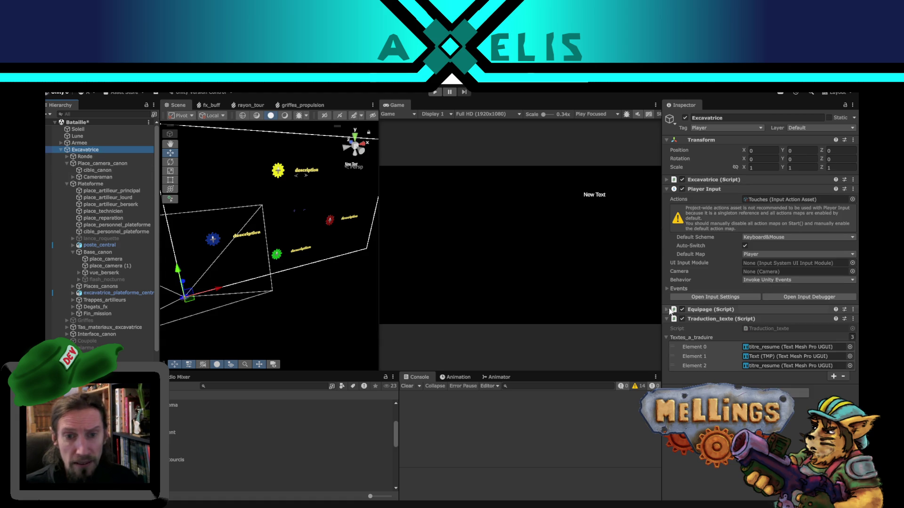
- Drag Place_camera_canon from the Hierarchy into the Excavatrice script's Place_camera_canon field
{"action": "left_click", "coordinate": [666, 182]}
{"action": "left_click", "coordinate": [666, 181]}
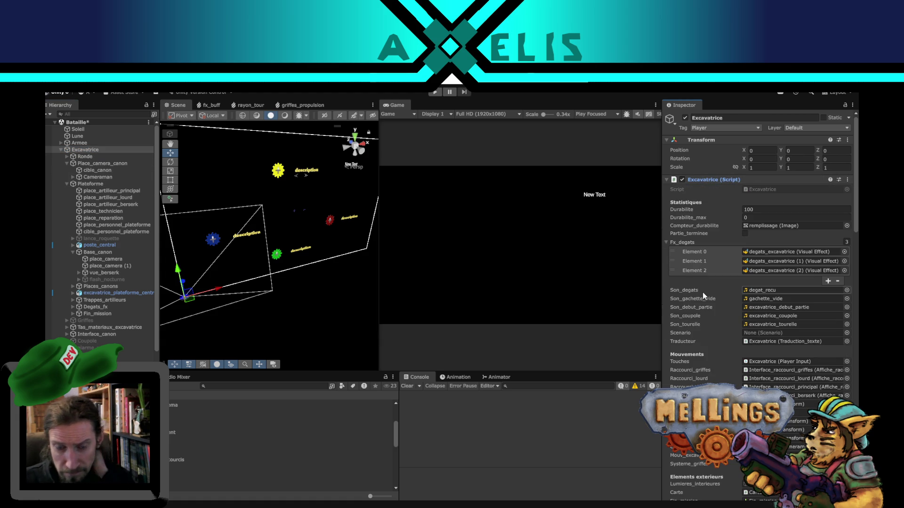
{"action": "scroll", "coordinate": [716, 346], "scroll_direction": "down", "scroll_amount": 8}
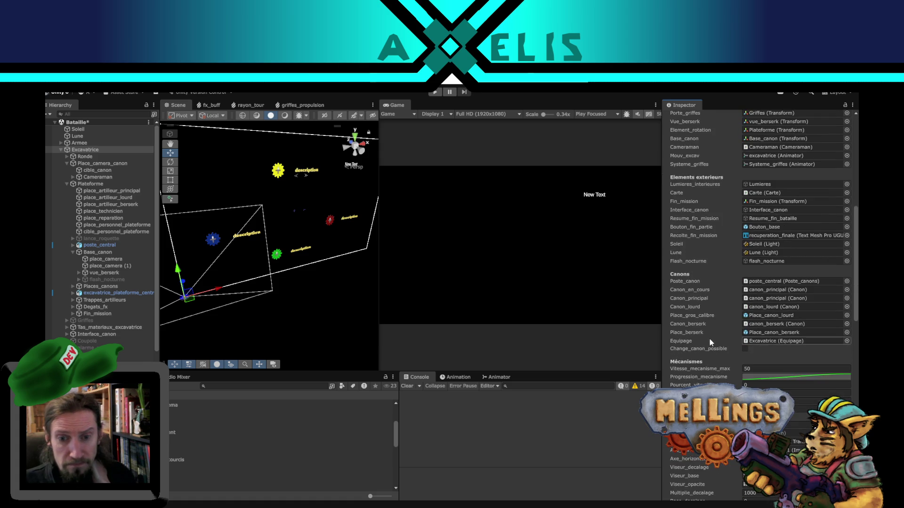
{"action": "scroll", "coordinate": [709, 339], "scroll_direction": "down", "scroll_amount": 8}
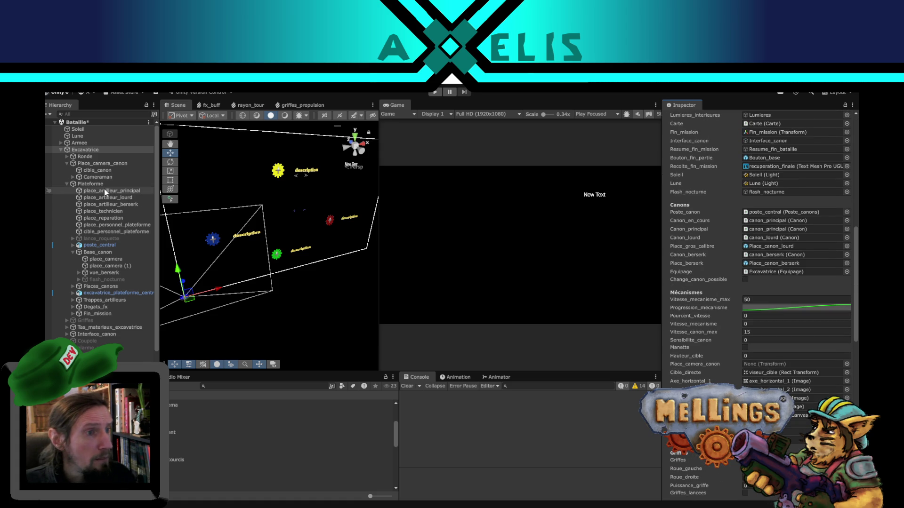
{"action": "mouse_move", "coordinate": [106, 164]}
{"action": "left_mouse_down"}
{"action": "mouse_move", "coordinate": [753, 273]}
{"action": "mouse_move", "coordinate": [759, 366]}
{"action": "left_mouse_up"}
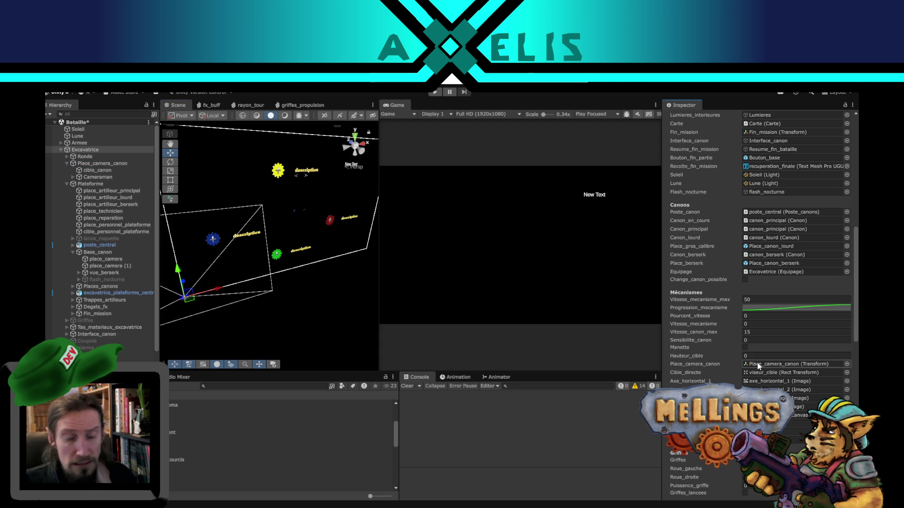
{"action": "key", "text": "alt+Tab"}
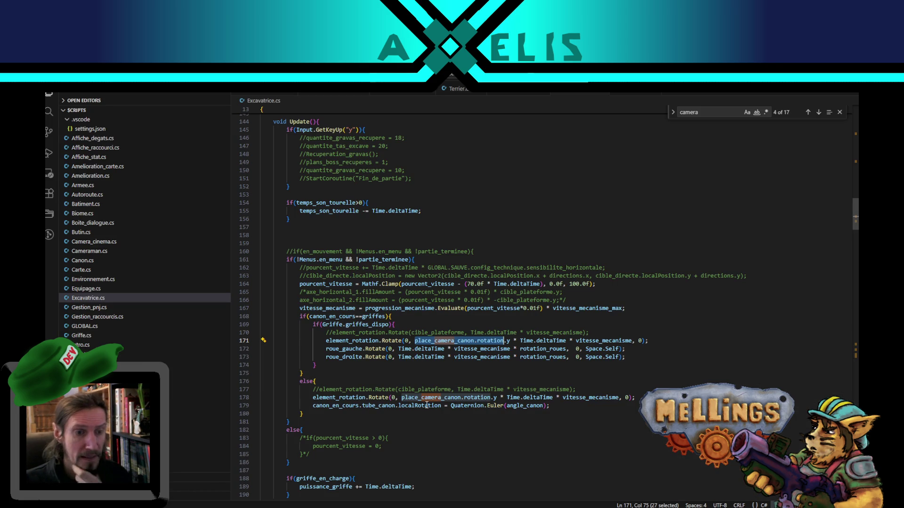
- Add a new line 297 after line 295 in Ciblage reading place_camera_canon.Rotate()
{"action": "double_click", "coordinate": [458, 341]}
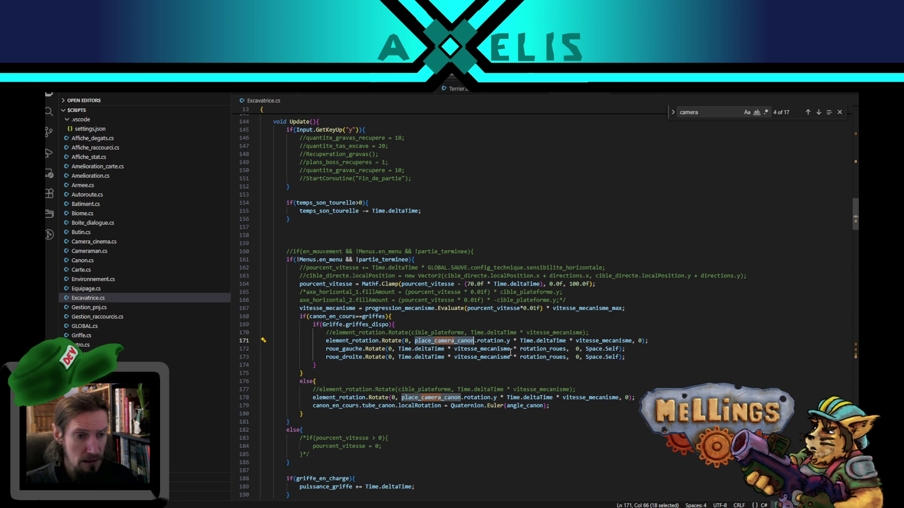
{"action": "scroll", "coordinate": [511, 352], "scroll_direction": "down", "scroll_amount": 12}
{"action": "scroll", "coordinate": [377, 399], "scroll_direction": "down", "scroll_amount": 6}
{"action": "scroll", "coordinate": [303, 391], "scroll_direction": "down", "scroll_amount": 3}
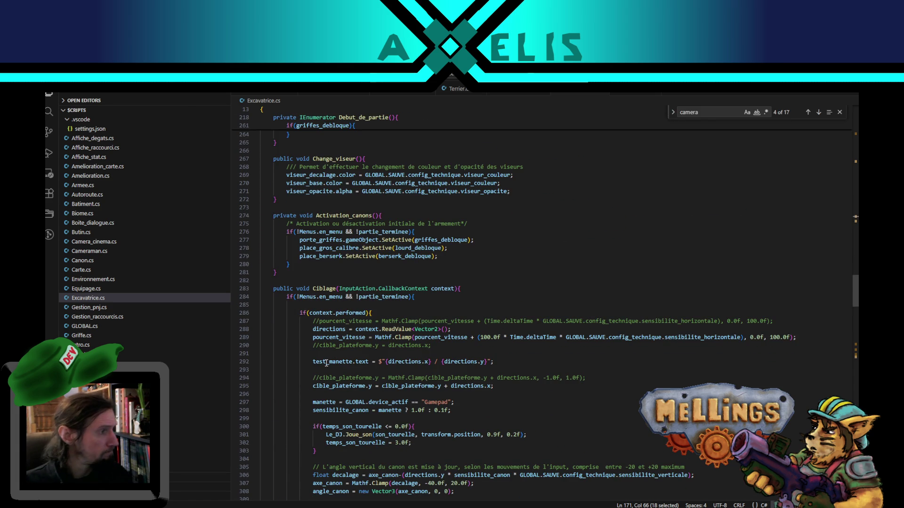
{"action": "left_click", "coordinate": [387, 314]}
{"action": "scroll", "coordinate": [446, 327], "scroll_direction": "down", "scroll_amount": 3}
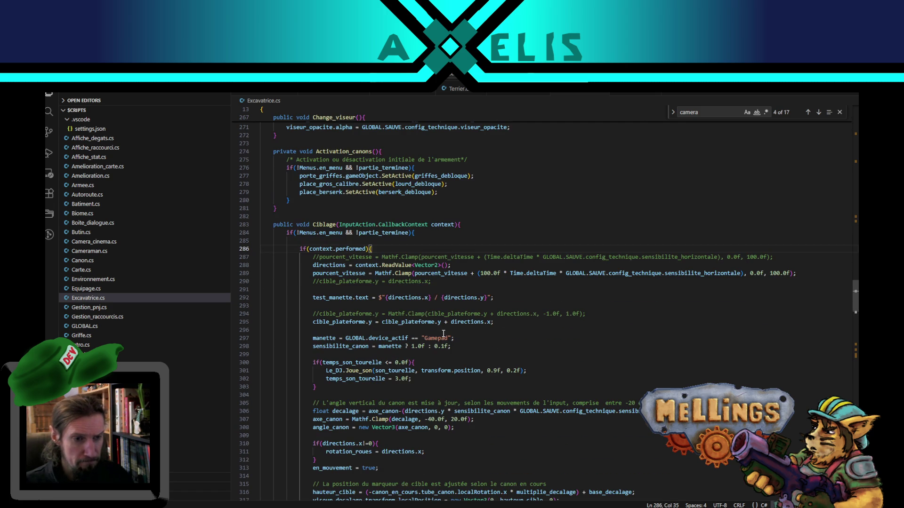
{"action": "double_click", "coordinate": [334, 322]}
{"action": "left_click", "coordinate": [515, 322]}
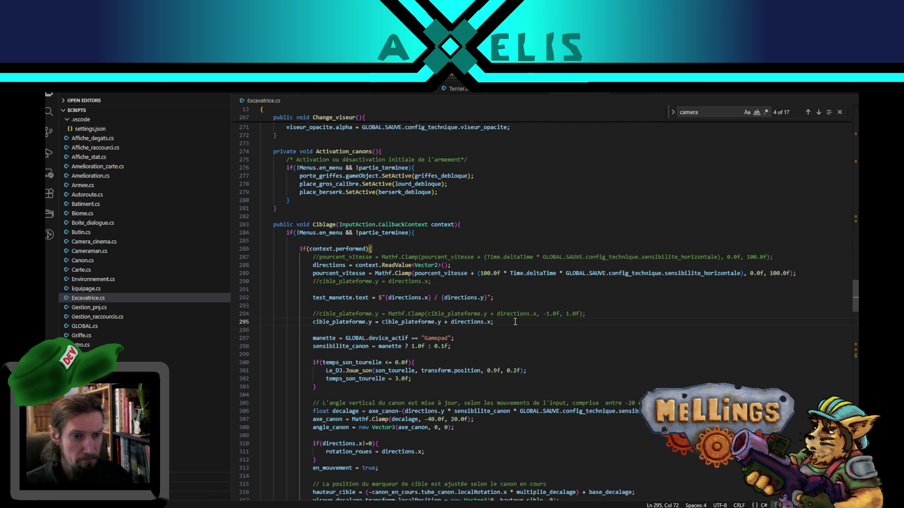
{"action": "key", "text": "Return"}
{"action": "key", "text": "Return"}
{"action": "type", "text": "place_camera_canon"}
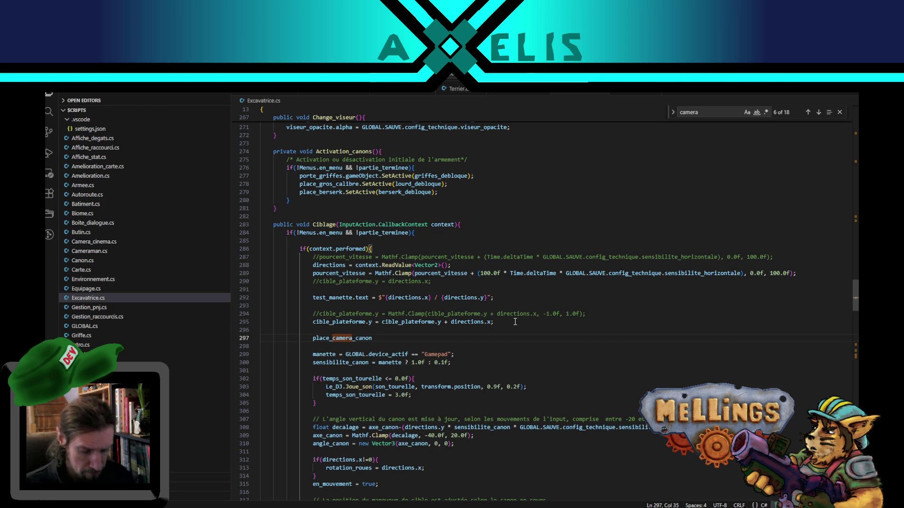
{"action": "type", "text": ".Rotate"}
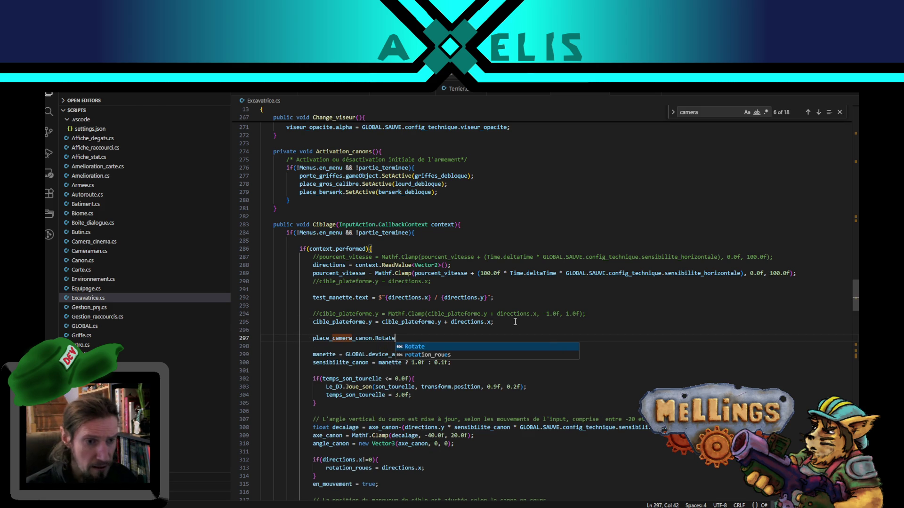
{"action": "type", "text": "("}
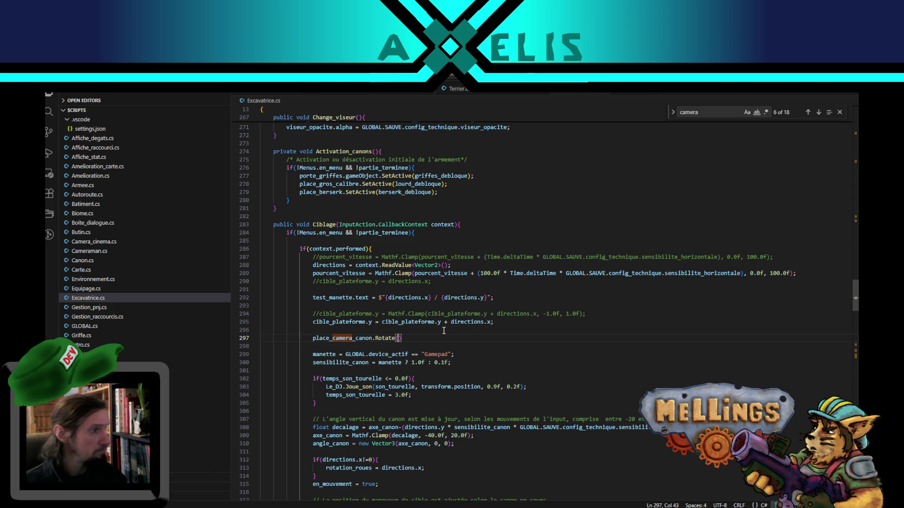
- Examine cible_plateforme.y and select directions.x on line 295 to reuse as the angle
{"action": "double_click", "coordinate": [400, 323]}
{"action": "left_click", "coordinate": [442, 322], "text": "shift"}
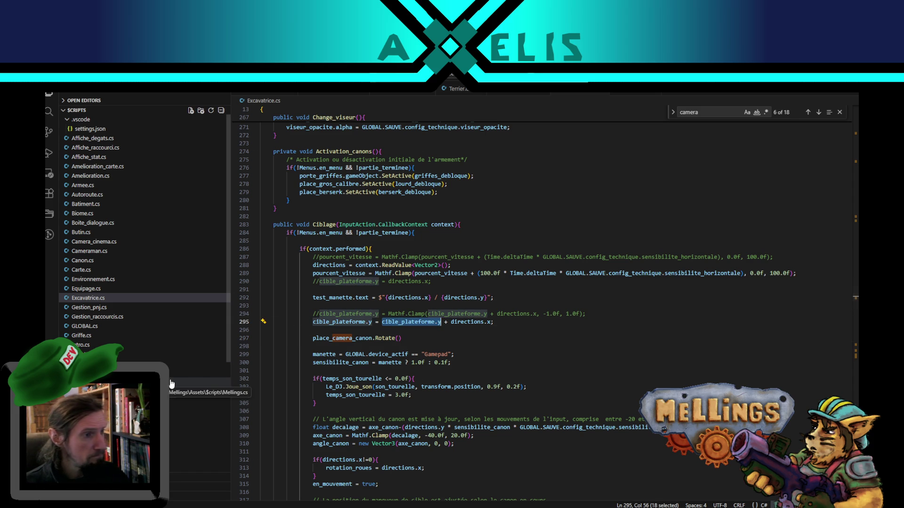
{"action": "left_click", "coordinate": [399, 339]}
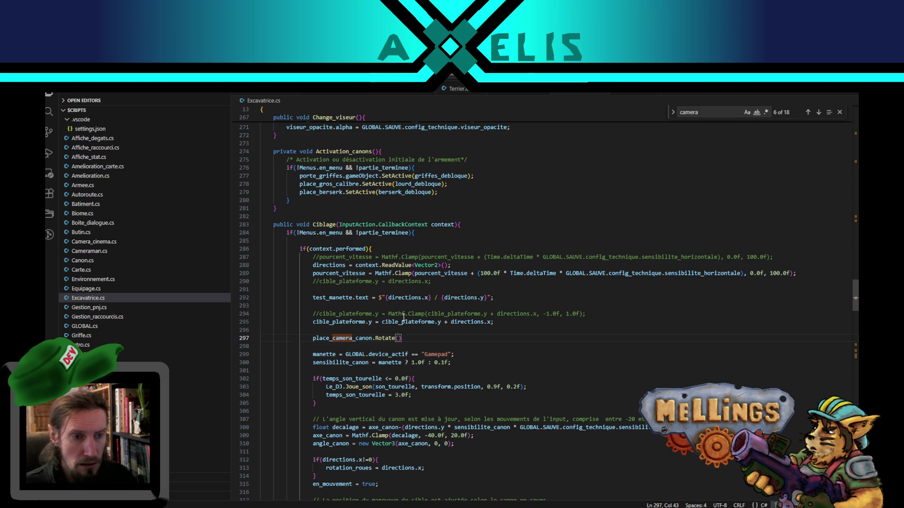
{"action": "left_click_drag", "start_coordinate": [451, 323], "coordinate": [491, 324]}
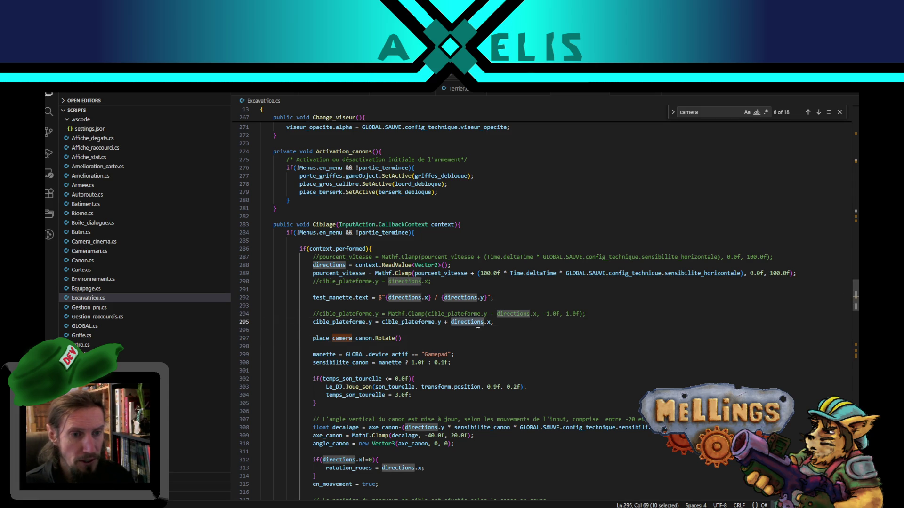
- Fill the place_camera_canon.Rotate call with the arguments 0, directions.x, 0
{"action": "key", "text": "ctrl+c"}
{"action": "left_click", "coordinate": [399, 338]}
{"action": "key", "text": "ctrl+v"}
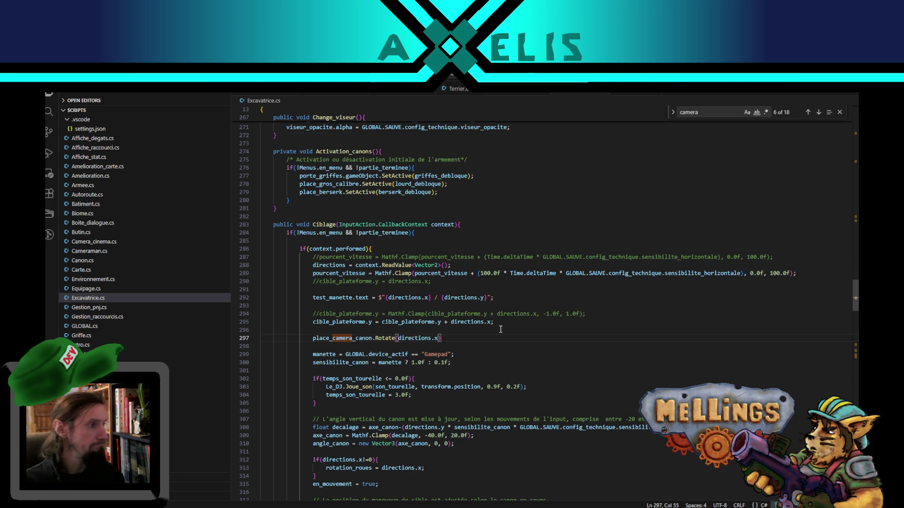
{"action": "key", "text": "BackSpace"}
{"action": "key", "text": "BackSpace"}
{"action": "key", "text": "BackSpace"}
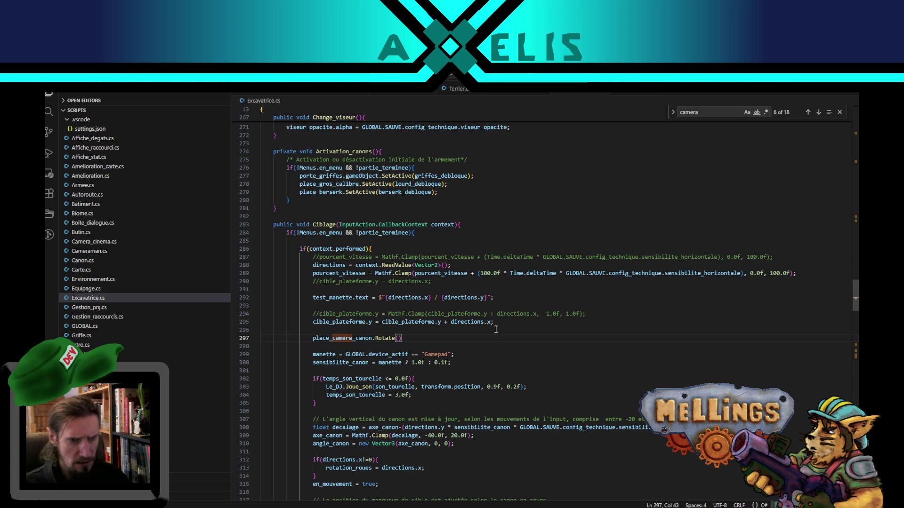
{"action": "double_click", "coordinate": [327, 321]}
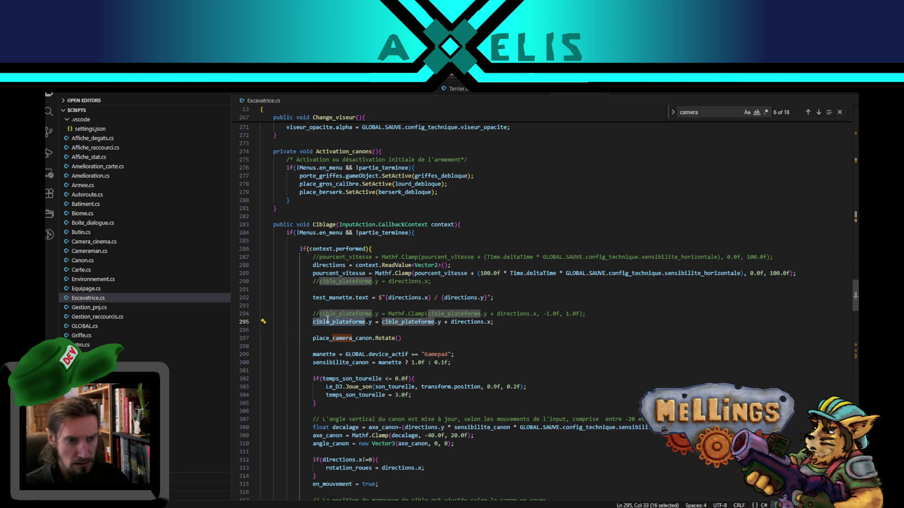
{"action": "left_click", "coordinate": [400, 339]}
{"action": "type", "text": "0, "}
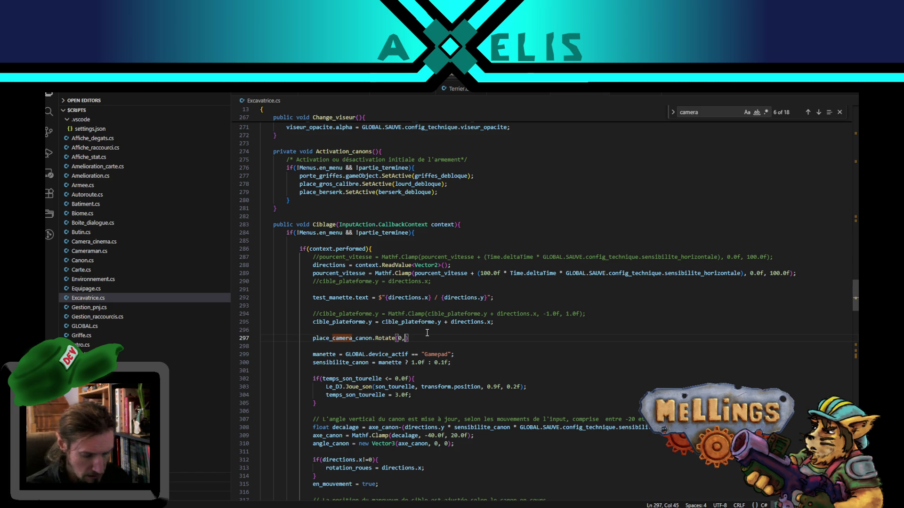
{"action": "type", "text": "directions.x,"}
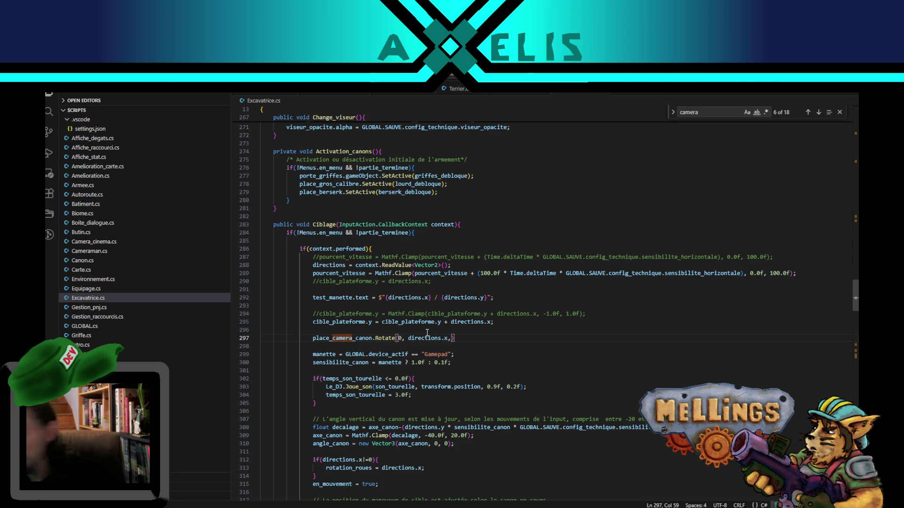
{"action": "type", "text": " 0"}
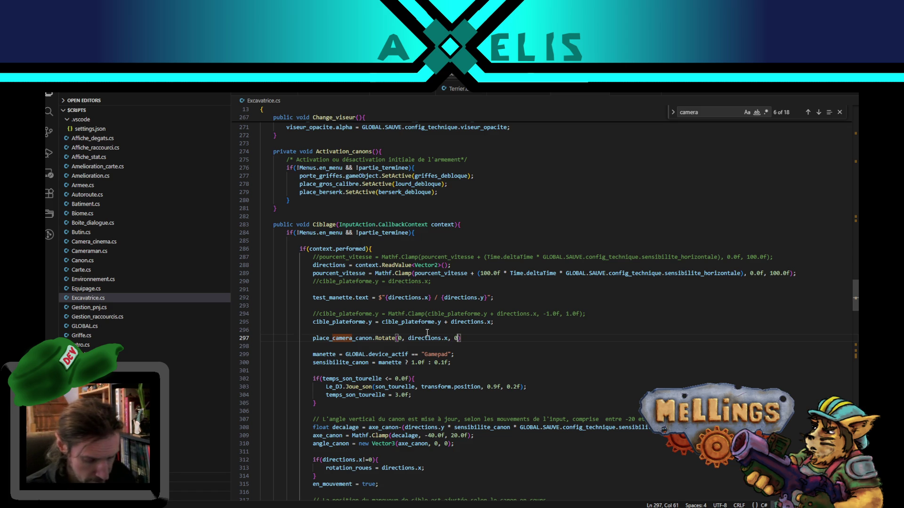
{"action": "key", "text": "Left"}
{"action": "key", "text": "Left"}
{"action": "key", "text": "Left"}
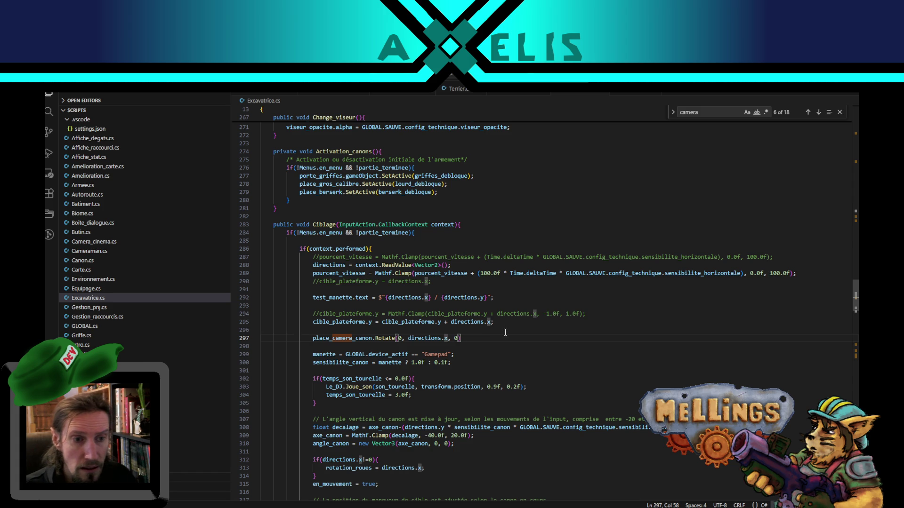
- Multiply directions.x by Time.deltaTime, end the line with a semicolon, and recompile in Unity
{"action": "double_click", "coordinate": [513, 258]}
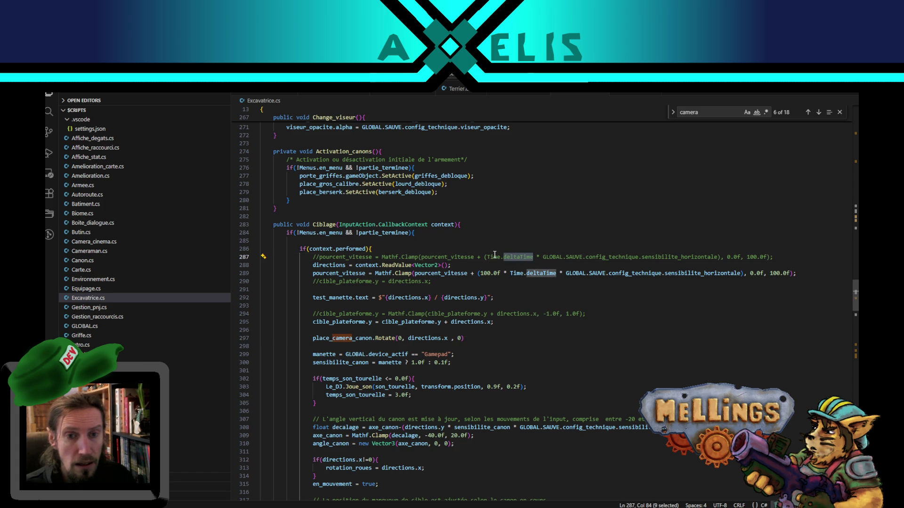
{"action": "double_click", "coordinate": [494, 257]}
{"action": "key", "text": "alt+Left"}
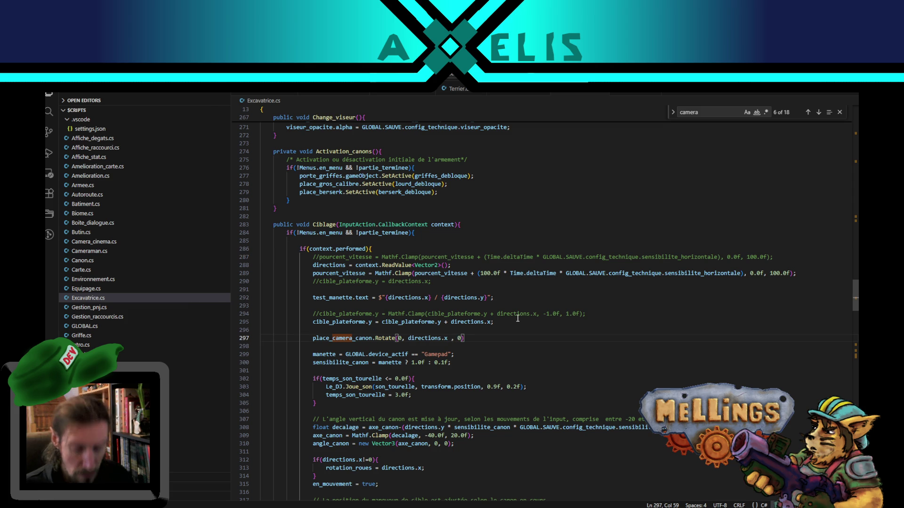
{"action": "type", "text": "* Time.deltaTime"}
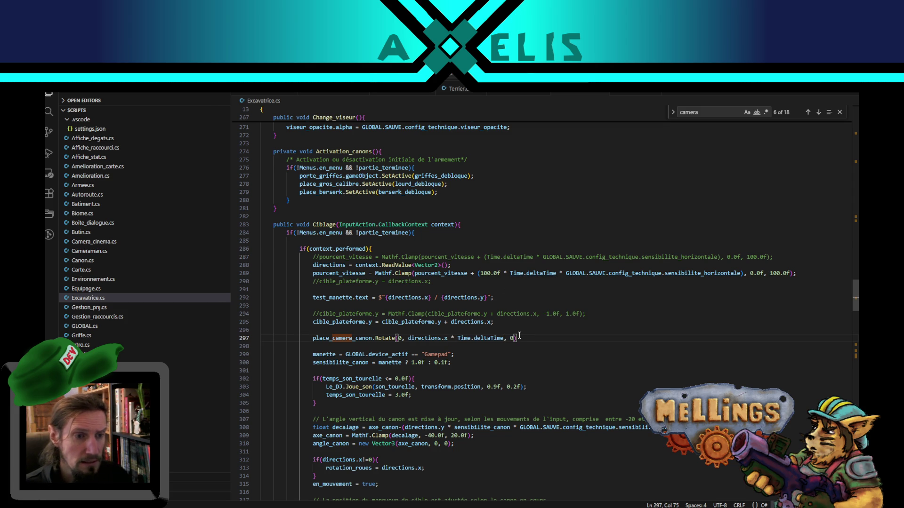
{"action": "left_click", "coordinate": [526, 339]}
{"action": "type", "text": ";"}
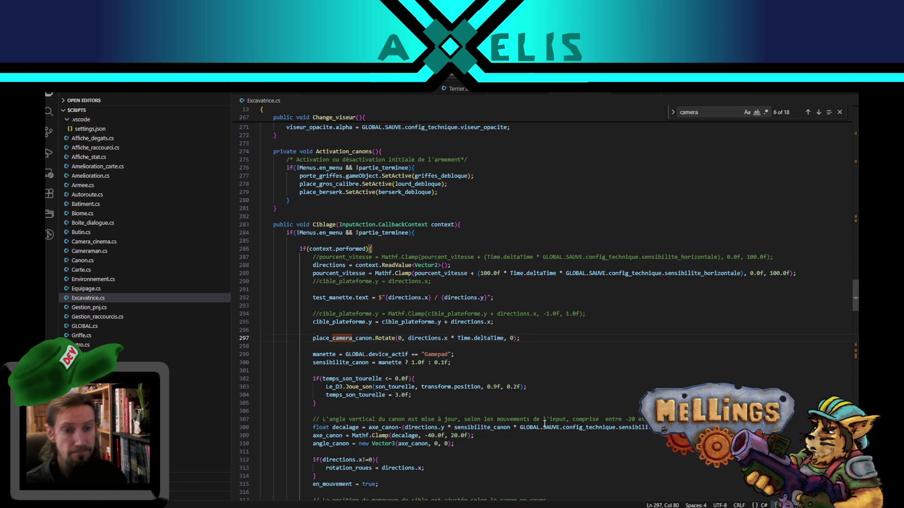
{"action": "double_click", "coordinate": [342, 338]}
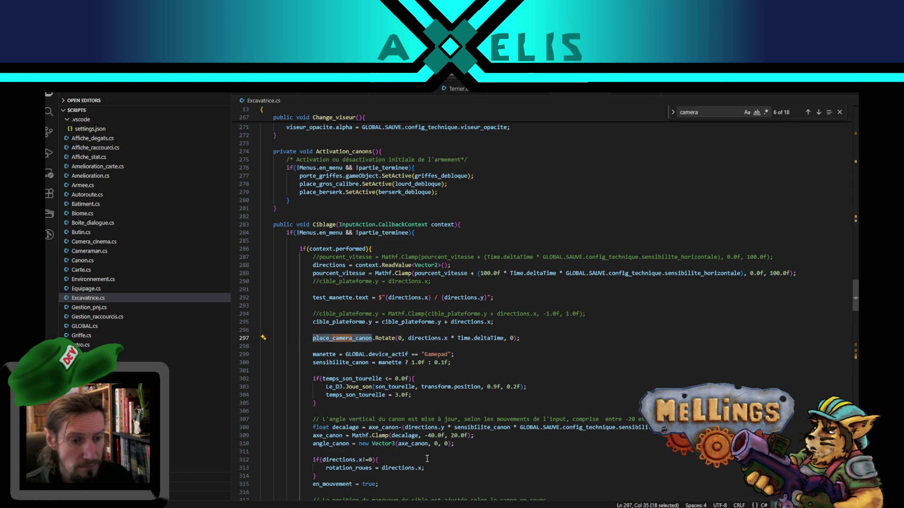
{"action": "mouse_move", "coordinate": [423, 507]}
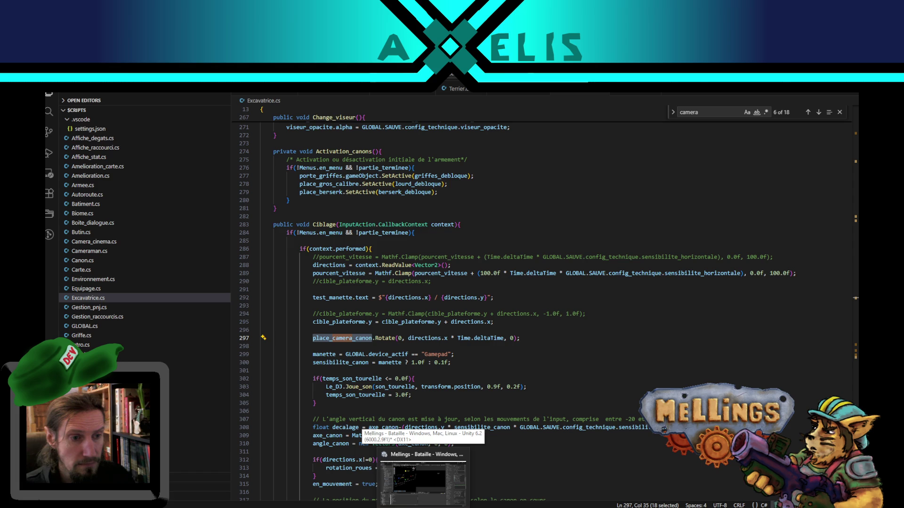
{"action": "left_click", "coordinate": [423, 478]}
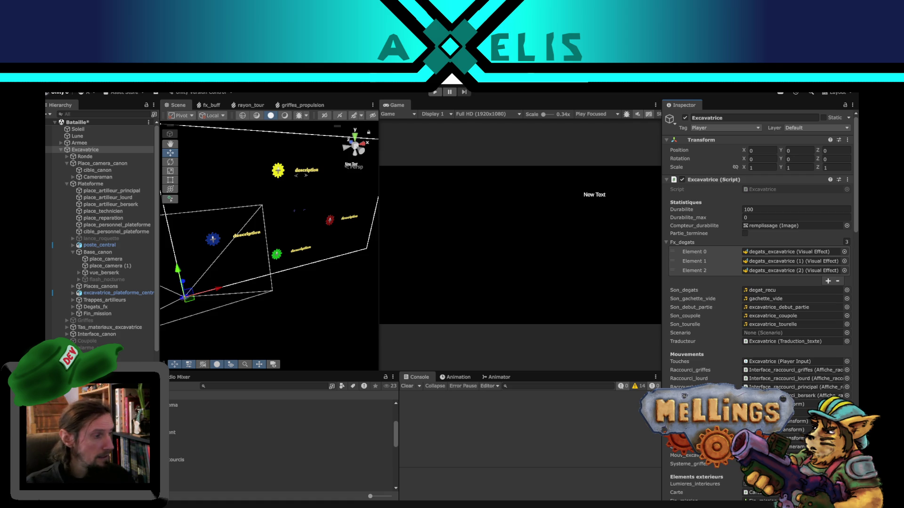
- Playtest and stop the Bataille scene, then open the Intro Demo scene
{"action": "left_click", "coordinate": [433, 93]}
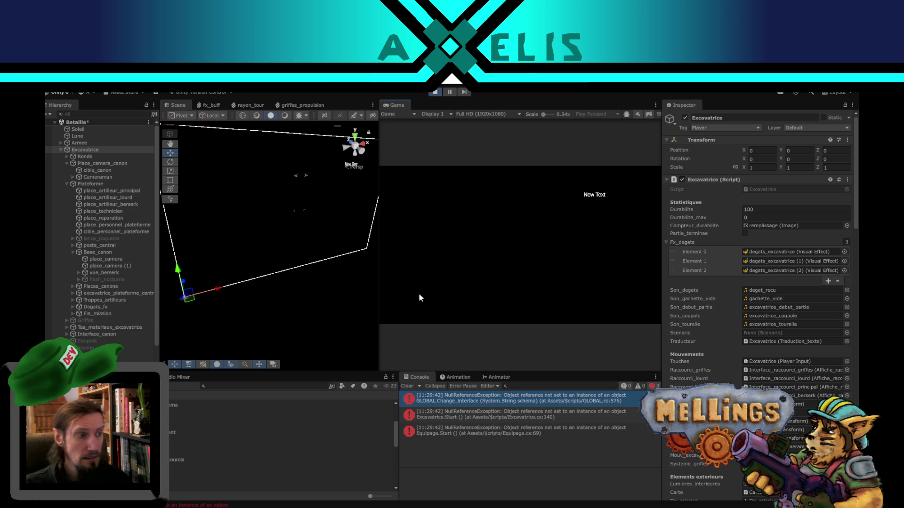
{"action": "left_click", "coordinate": [435, 92]}
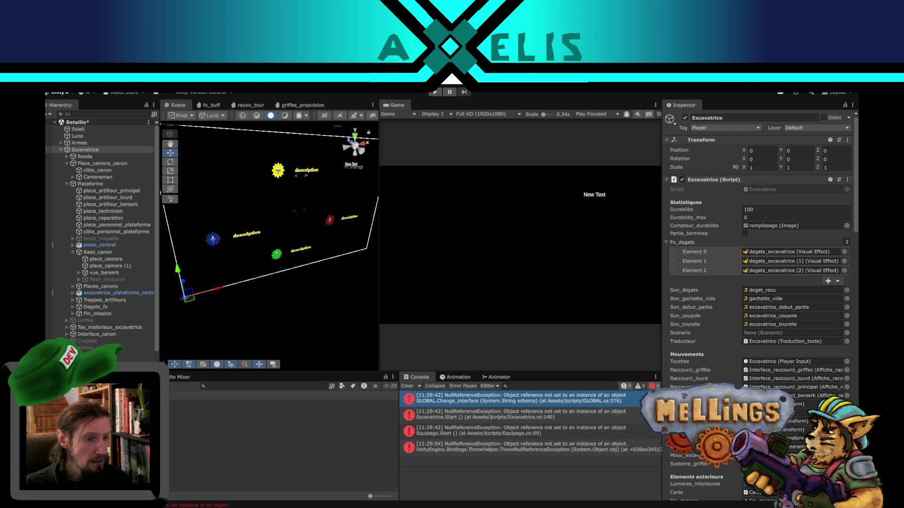
{"action": "double_click", "coordinate": [283, 437]}
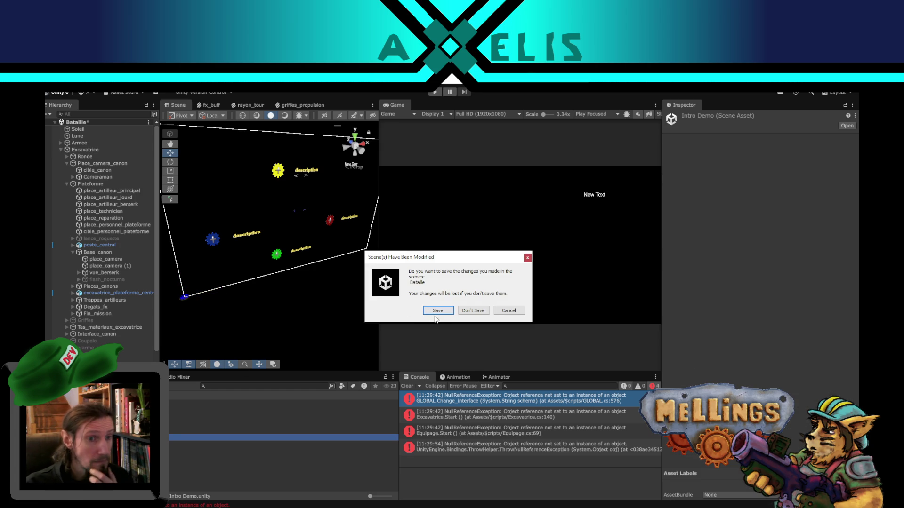
- Save the Bataille scene, play Intro Demo, and start the game into the Terrier level
{"action": "left_click", "coordinate": [436, 311]}
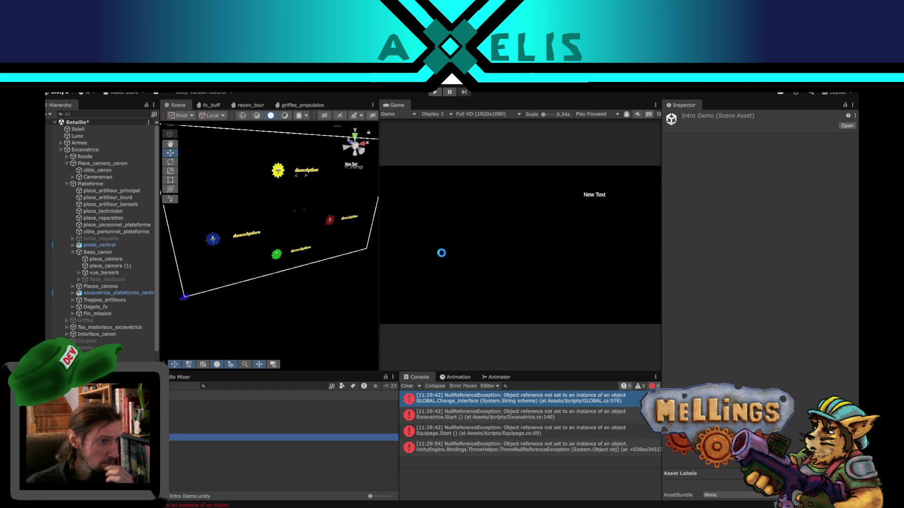
{"action": "left_click", "coordinate": [436, 94]}
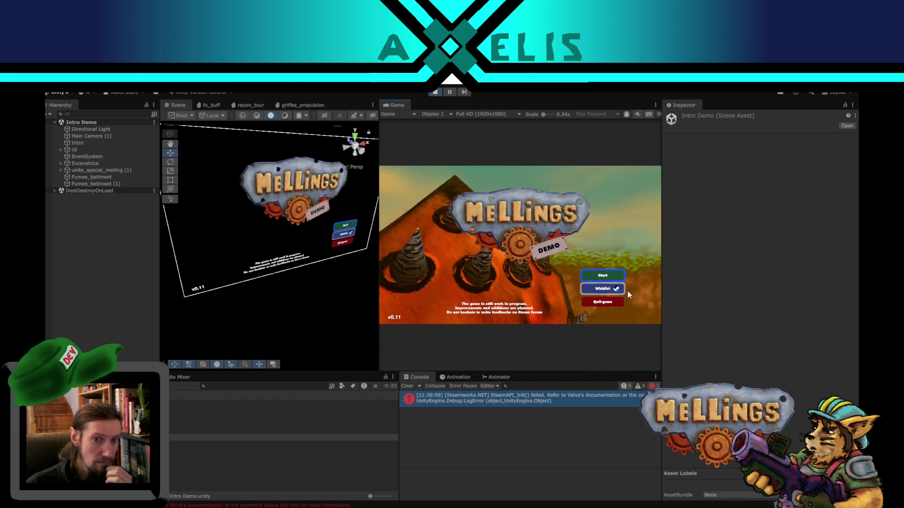
{"action": "left_click", "coordinate": [611, 279]}
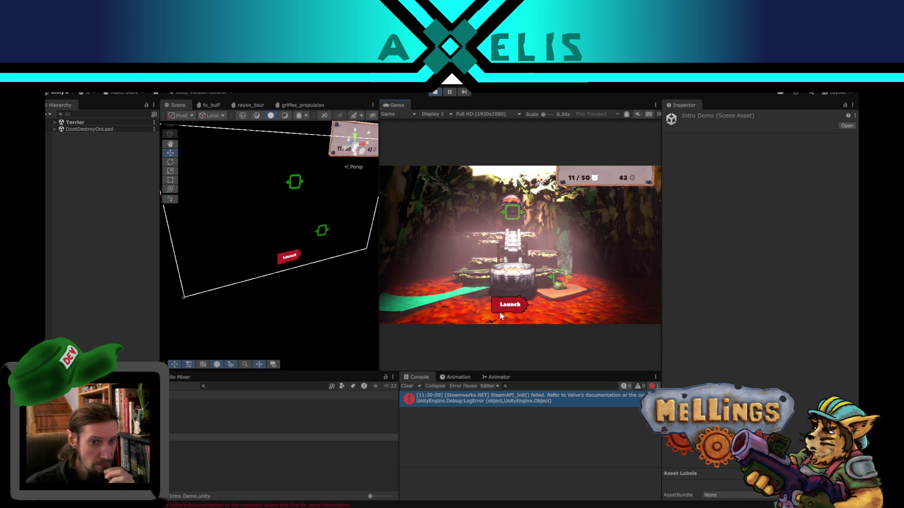
- Launch the mission into the Bataille arena, stop the playtest, and return to Excavatrice.cs
{"action": "left_click", "coordinate": [522, 314]}
{"action": "left_click", "coordinate": [524, 314]}
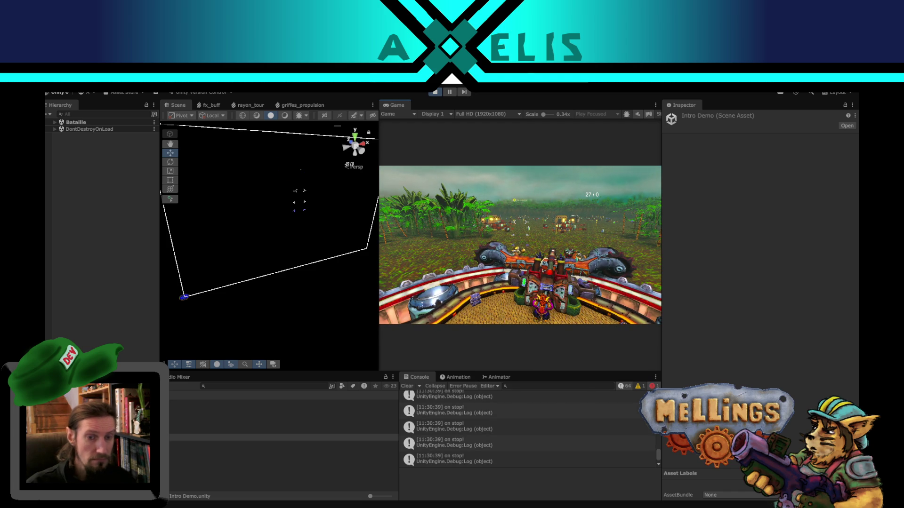
{"action": "key", "text": "Escape"}
{"action": "left_click", "coordinate": [435, 92]}
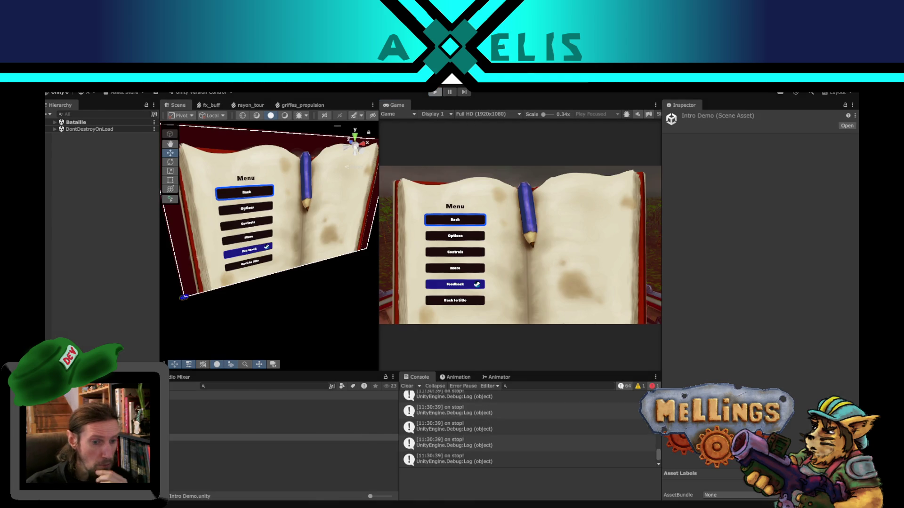
{"action": "key", "text": "alt+Tab"}
{"action": "scroll", "coordinate": [321, 254], "scroll_direction": "up", "scroll_amount": 15}
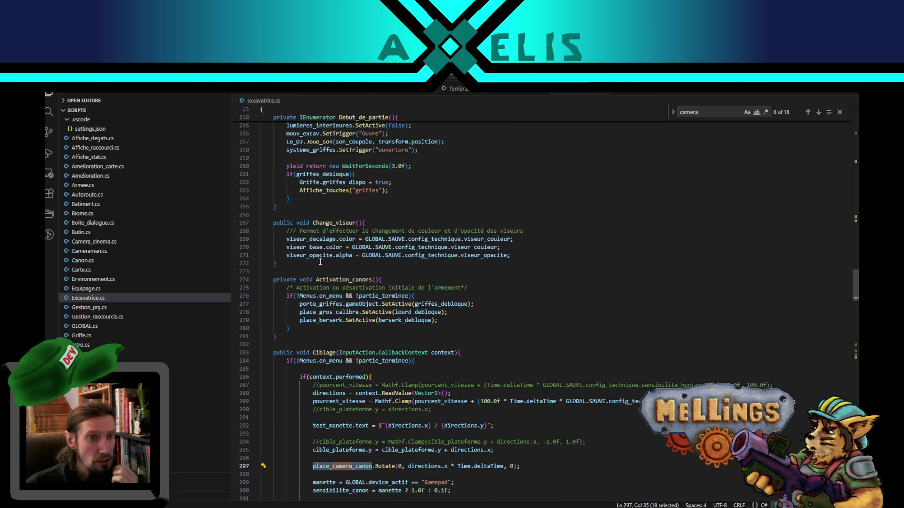
- Scroll through Excavatrice.cs's Update to the vitesse_mecanisme multiplier on line 171
{"action": "left_click_drag", "start_coordinate": [855, 266], "coordinate": [856, 206]}
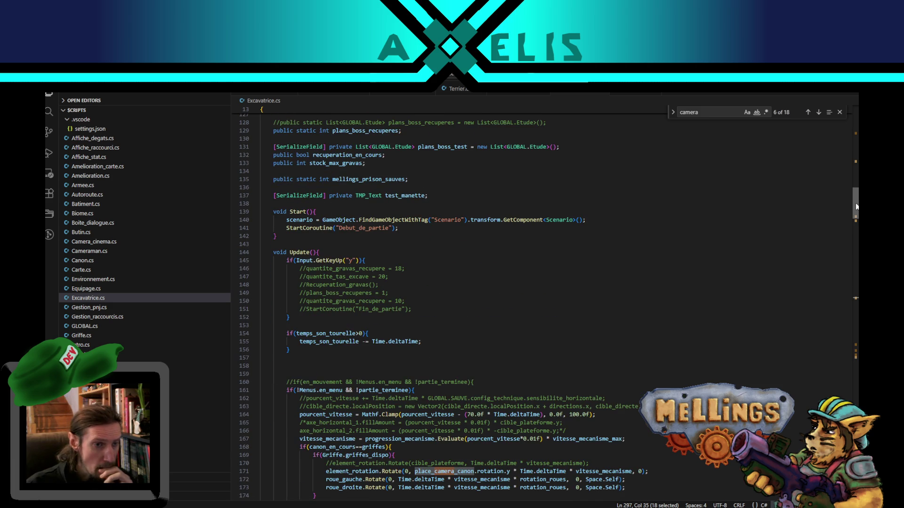
{"action": "double_click", "coordinate": [315, 382]}
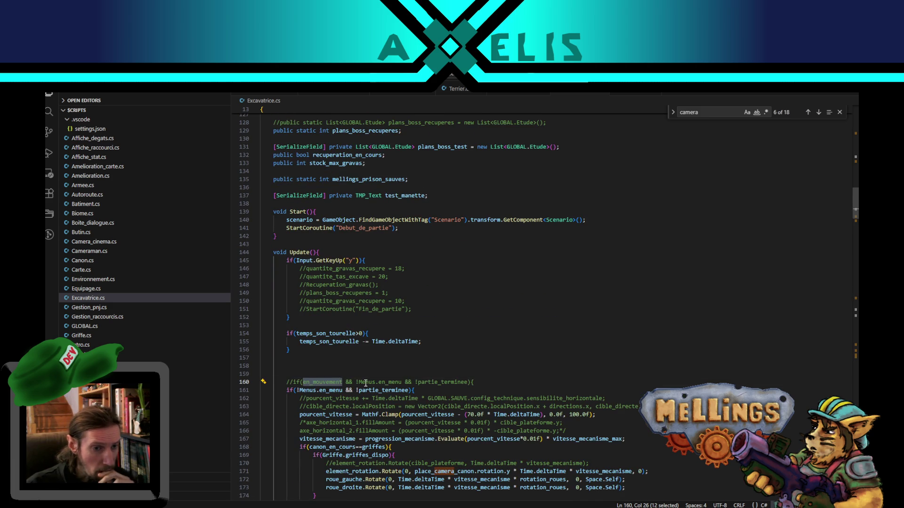
{"action": "scroll", "coordinate": [365, 382], "scroll_direction": "down", "scroll_amount": 2}
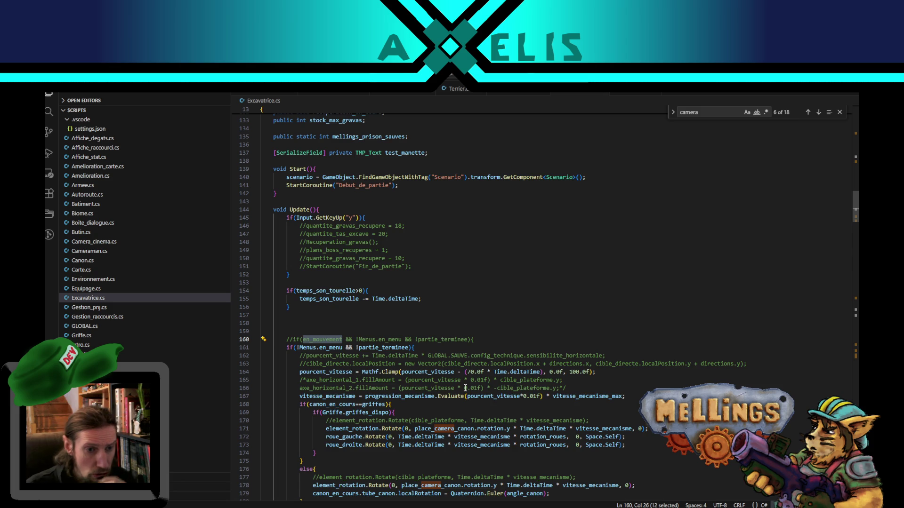
{"action": "scroll", "coordinate": [399, 391], "scroll_direction": "down", "scroll_amount": 3}
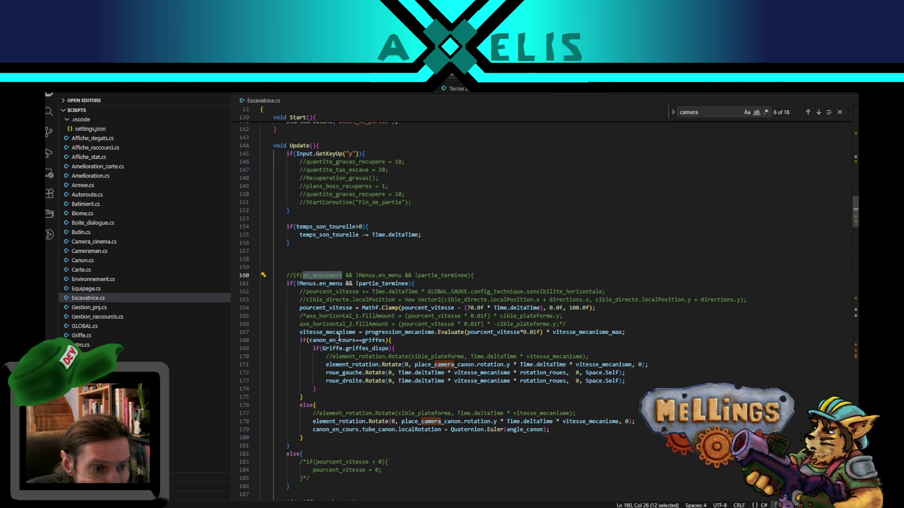
{"action": "double_click", "coordinate": [337, 333]}
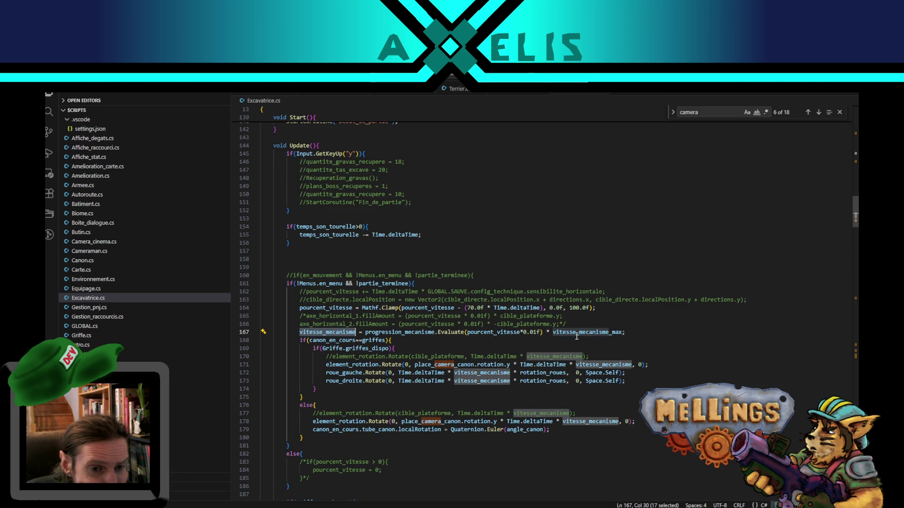
{"action": "scroll", "coordinate": [577, 337], "scroll_direction": "down", "scroll_amount": 3}
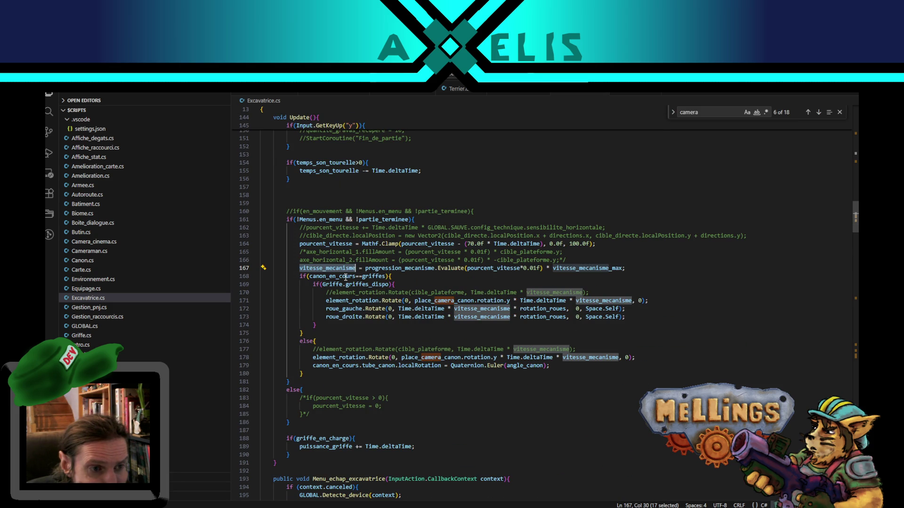
{"action": "double_click", "coordinate": [595, 300]}
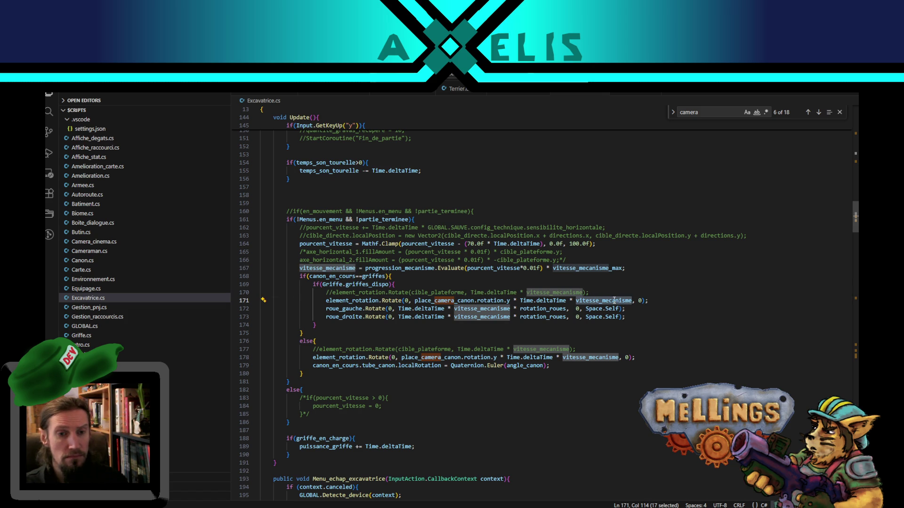
- Duplicate line 171's element_rotation.Rotate call onto line 172 and go back to Unity
{"action": "left_click", "coordinate": [528, 300]}
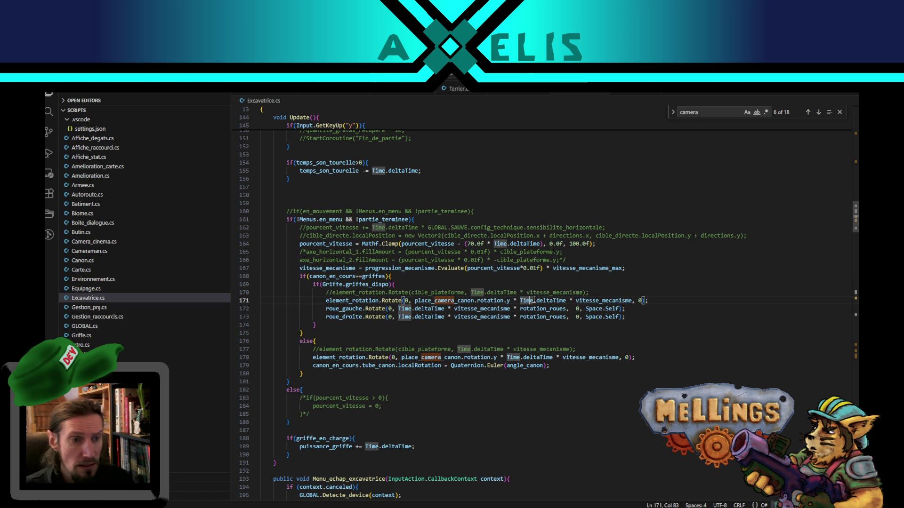
{"action": "key", "text": "shift+alt+Up"}
{"action": "key", "text": "Home"}
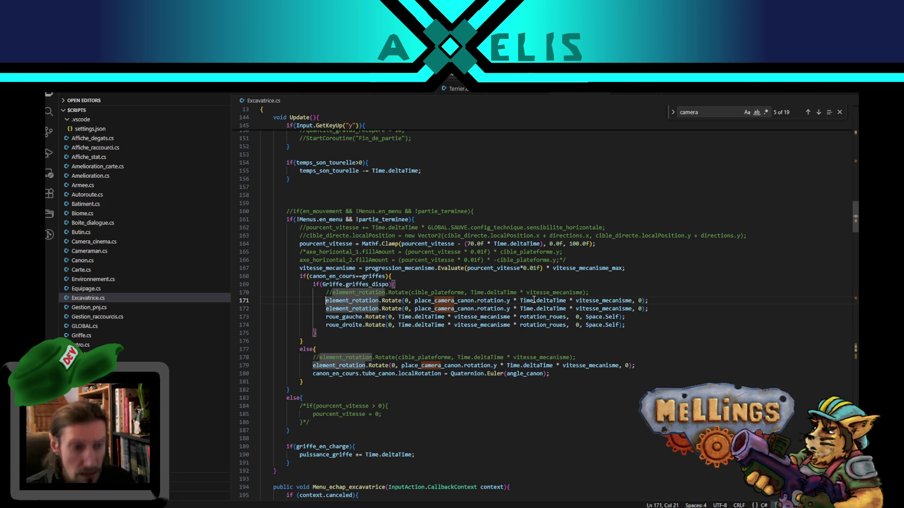
{"action": "key", "text": "alt+Tab"}
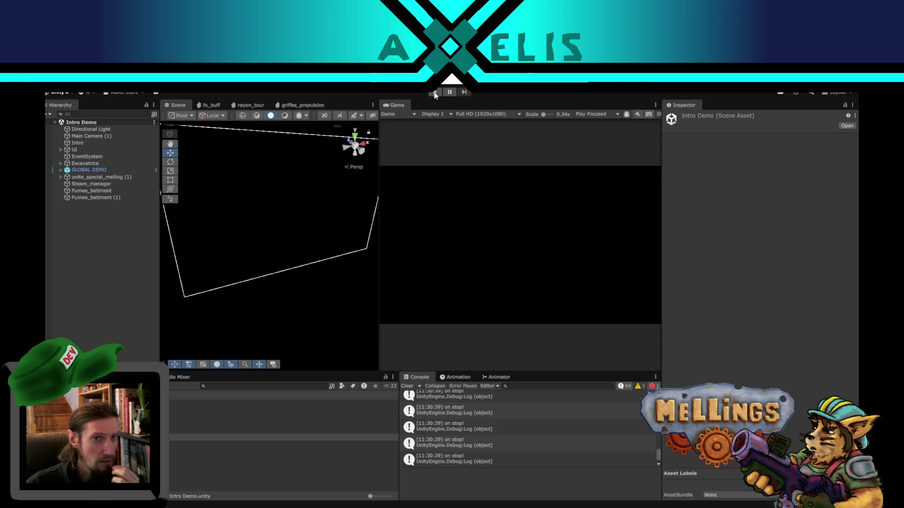
- Enter play mode from the Intro Demo scene and choose Start on the Mellings title menu
{"action": "left_click", "coordinate": [436, 92]}
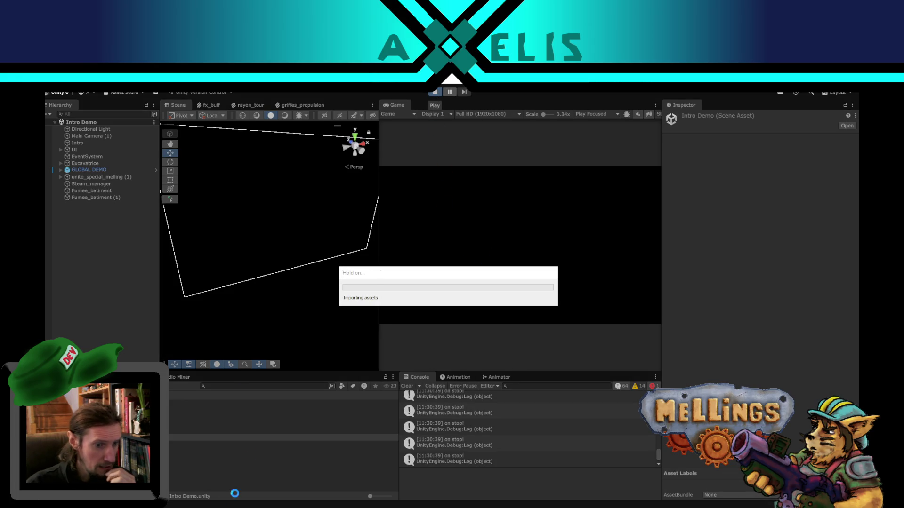
{"action": "mouse_move", "coordinate": [238, 499]}
{"action": "left_click", "coordinate": [236, 477]}
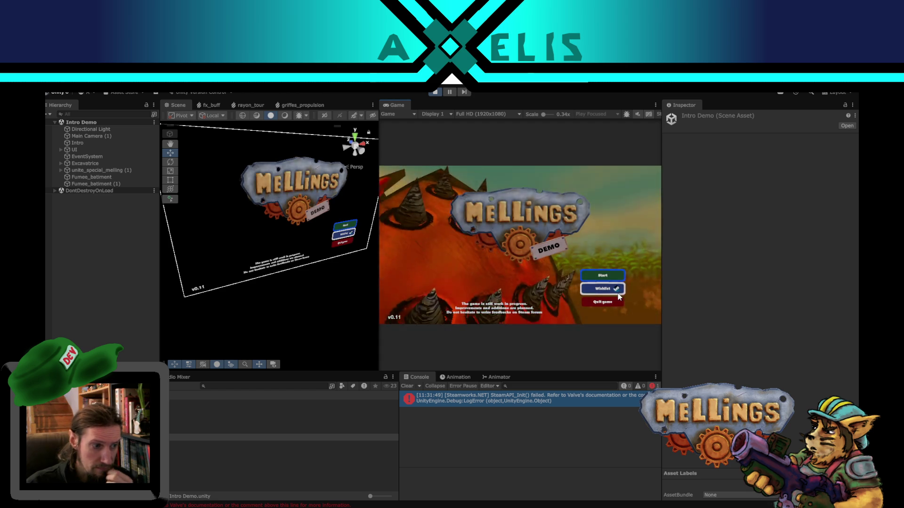
{"action": "left_click", "coordinate": [610, 276]}
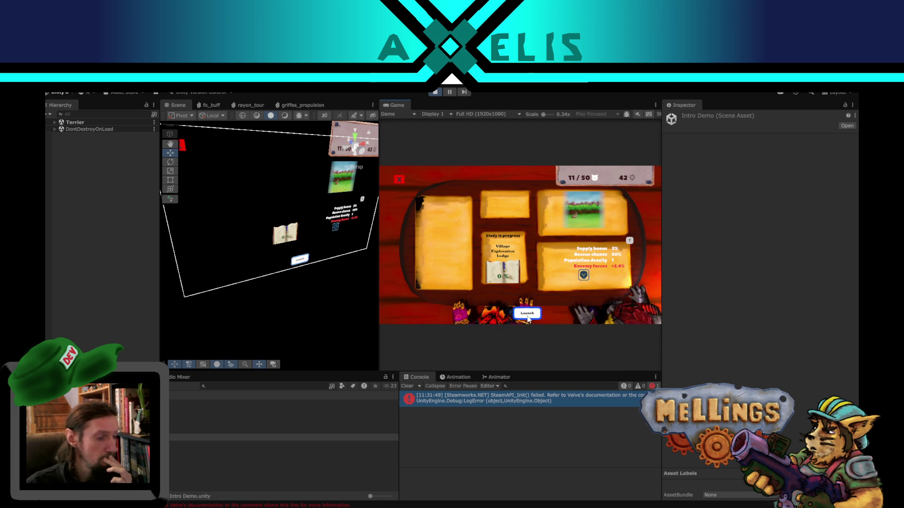
- Launch into the Bataille arena, pause and resume with Escape, pause again, then stop play mode
{"action": "left_click", "coordinate": [517, 313]}
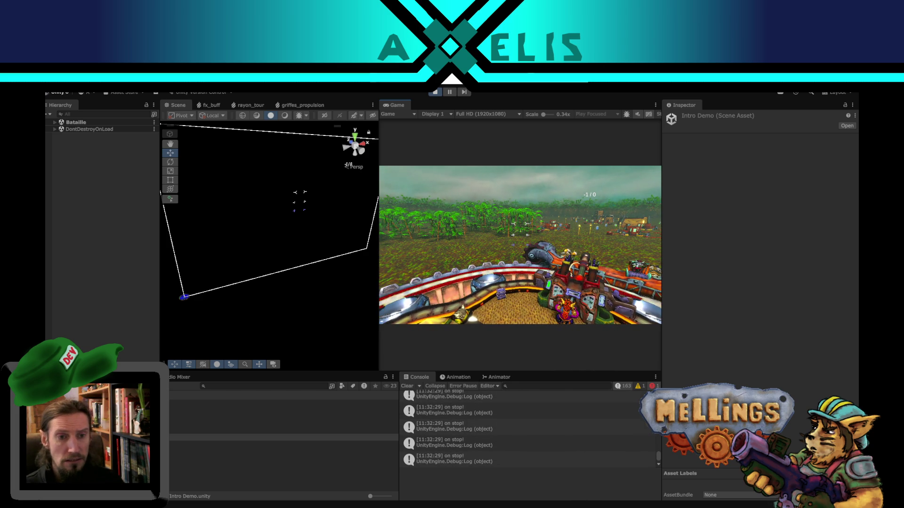
{"action": "key", "text": "Escape"}
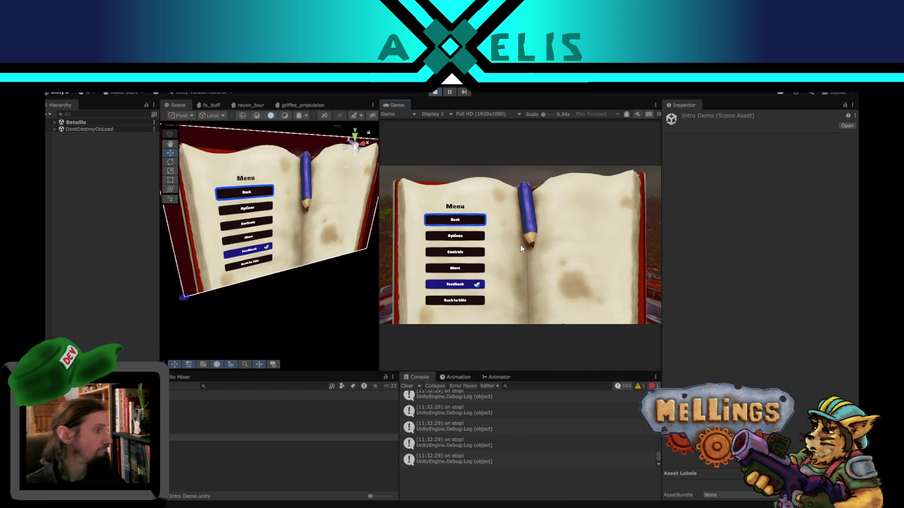
{"action": "key", "text": "Escape"}
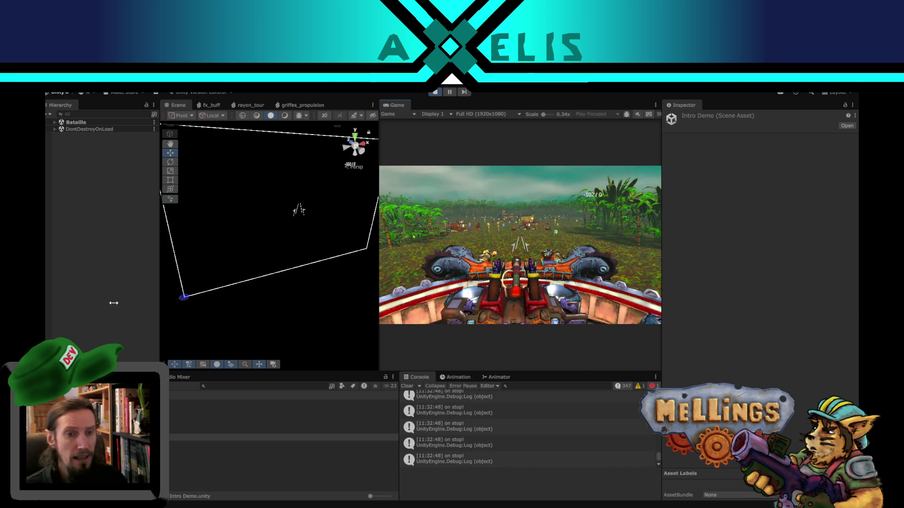
{"action": "key", "text": "Escape"}
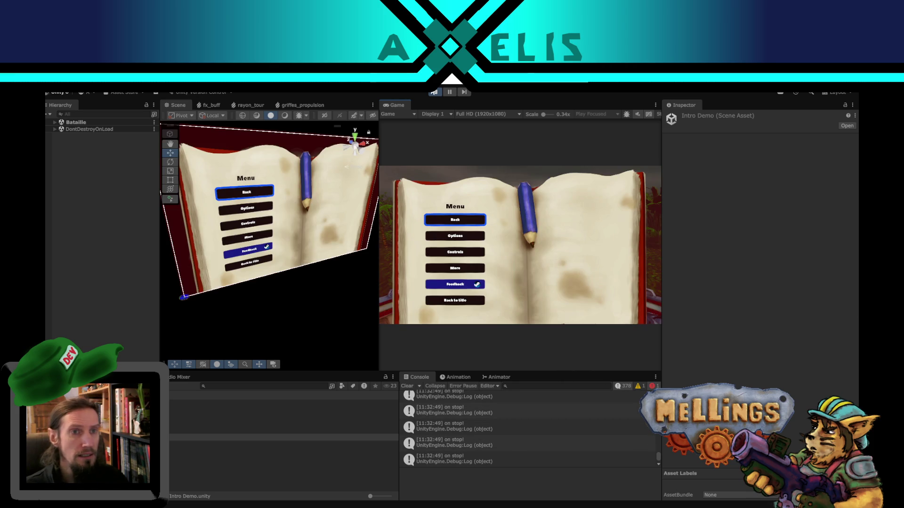
{"action": "left_click", "coordinate": [432, 94]}
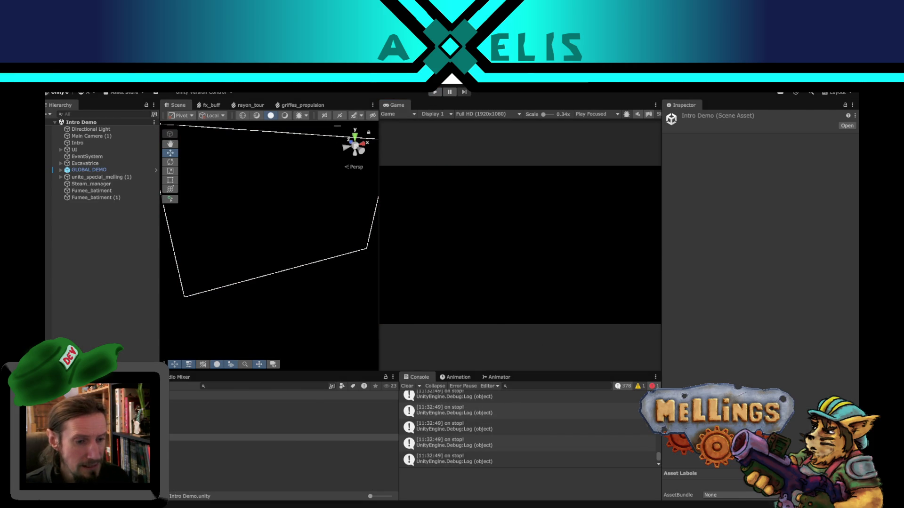
- Replace vitesse_mecanisme with 100 in the Rotate calls on lines 178 and 171, then return to Unity
{"action": "key", "text": "alt+Tab"}
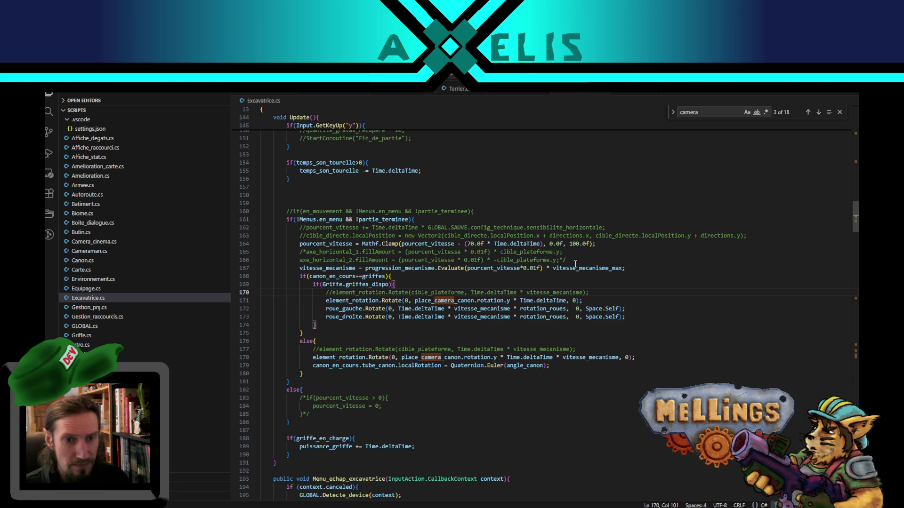
{"action": "left_click", "coordinate": [607, 263]}
{"action": "double_click", "coordinate": [607, 268]}
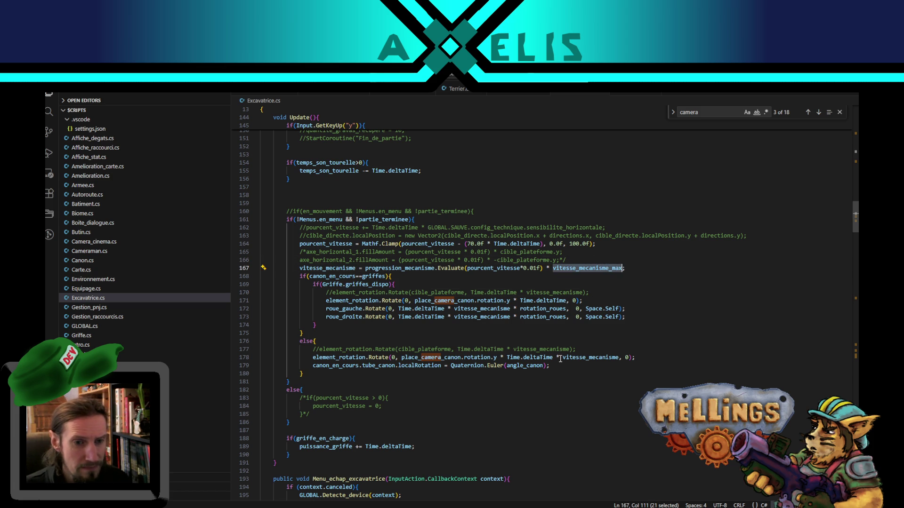
{"action": "double_click", "coordinate": [583, 358]}
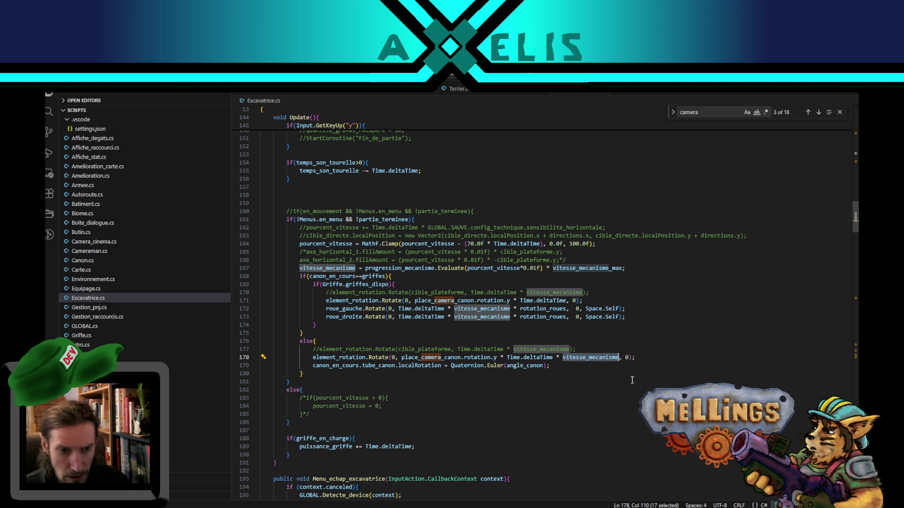
{"action": "type", "text": "100"}
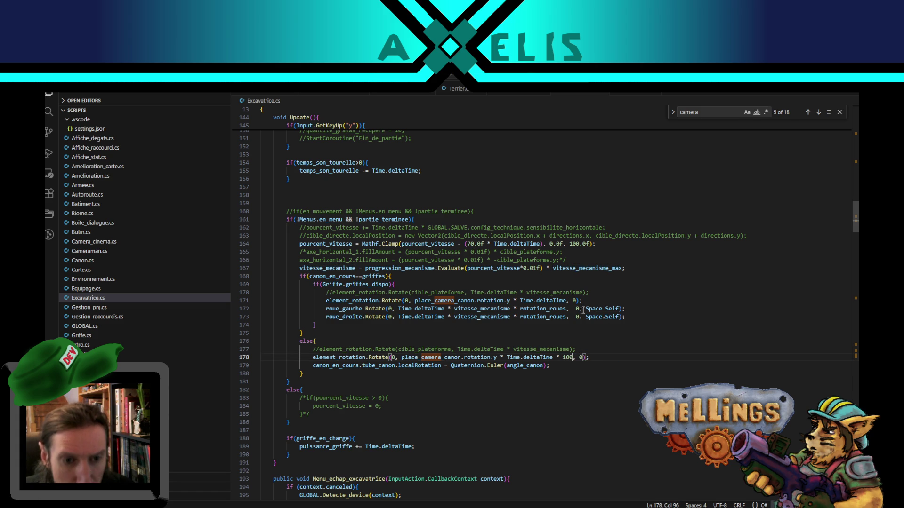
{"action": "left_click", "coordinate": [568, 300]}
{"action": "type", "text": "00"}
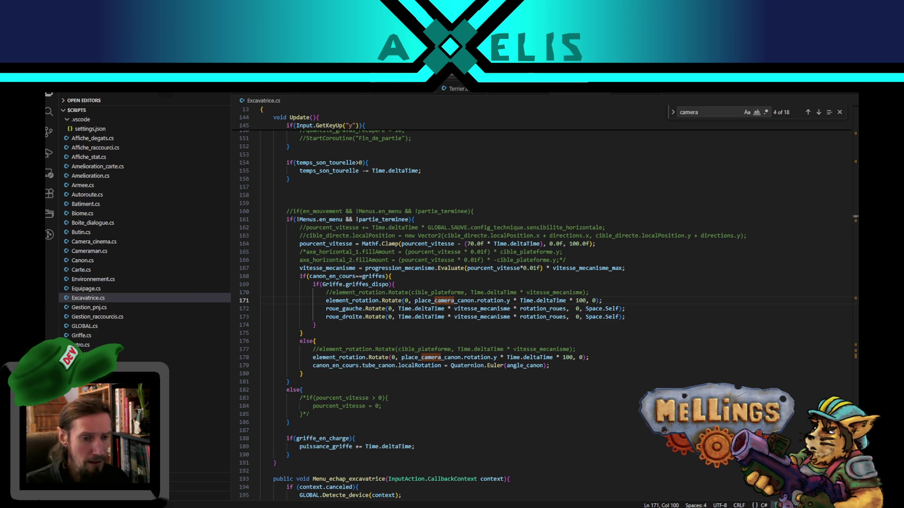
{"action": "key", "text": "alt+Tab"}
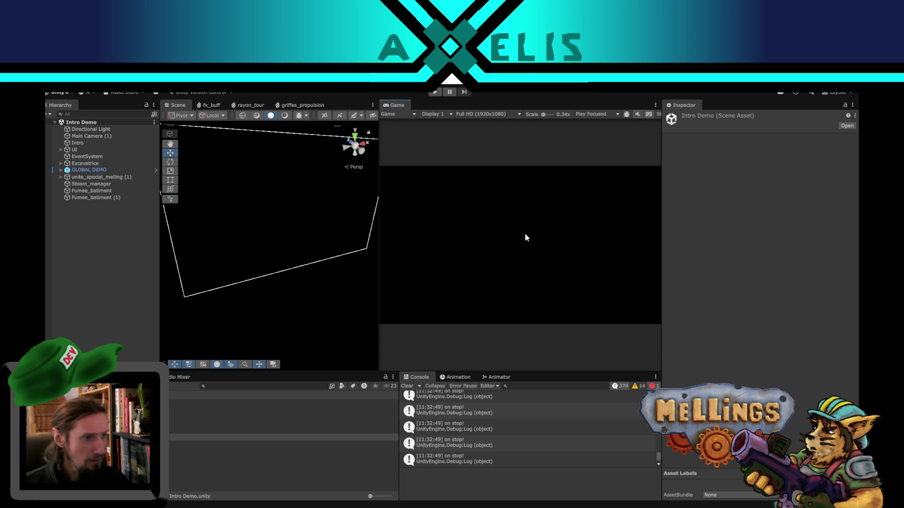
- Play again, leave the title menu for the Terrier level, and launch the expedition into battle
{"action": "left_click", "coordinate": [434, 93]}
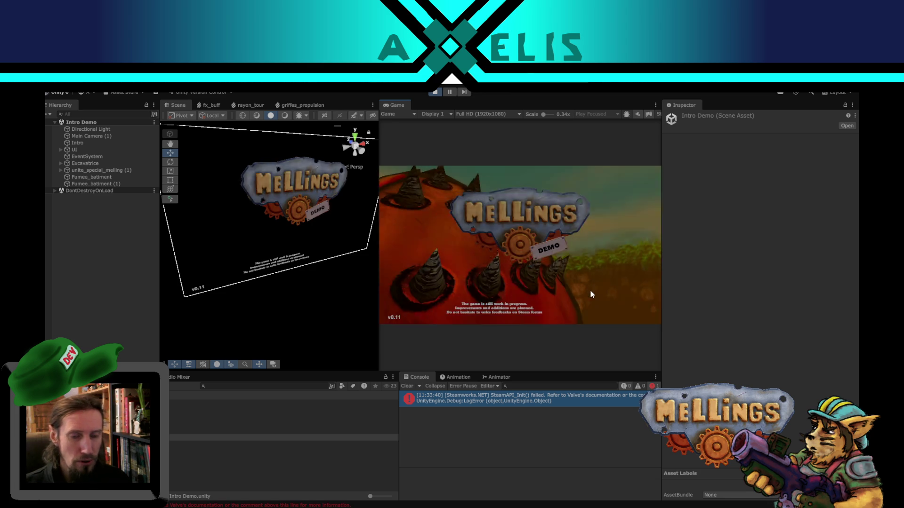
{"action": "key", "text": "Return"}
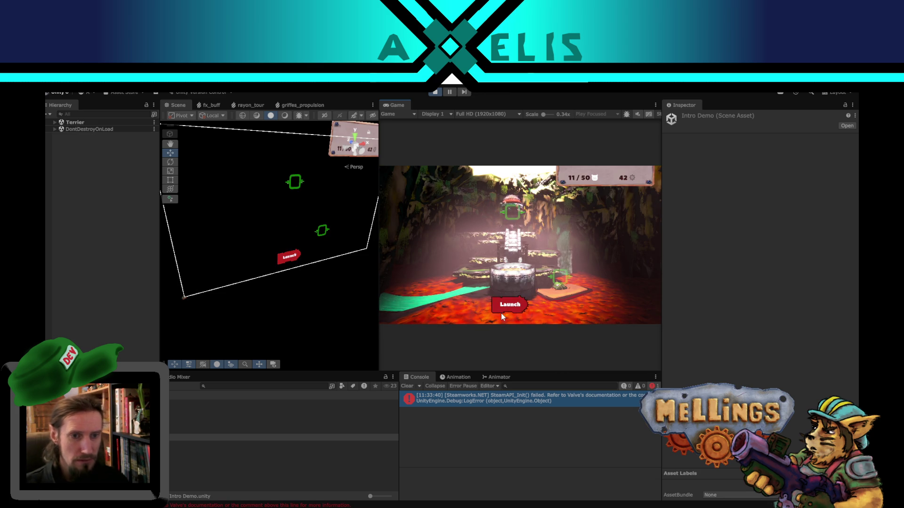
{"action": "left_click", "coordinate": [528, 314]}
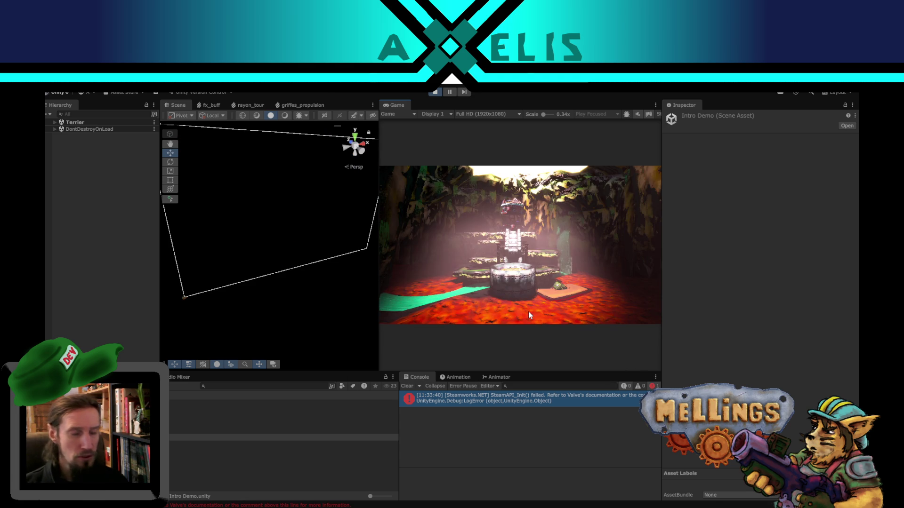